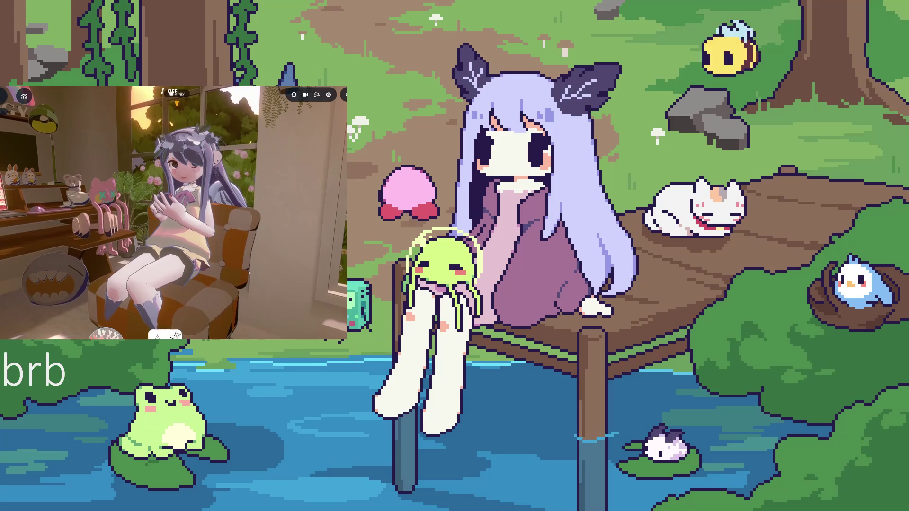
# - Cycle the avatar through different sitting poses, ending on a leaning pose
pyautogui.moveTo(154, 329)
pyautogui.click(125, 329)
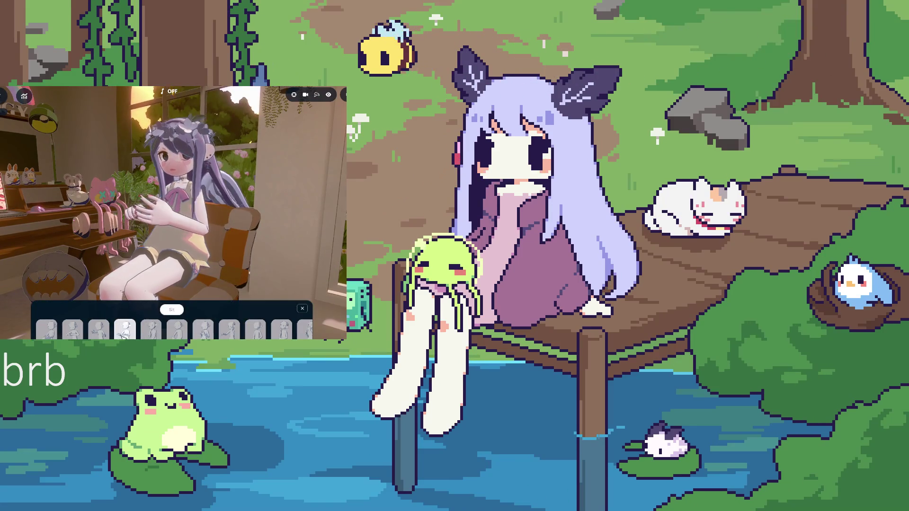
pyautogui.click(125, 332)
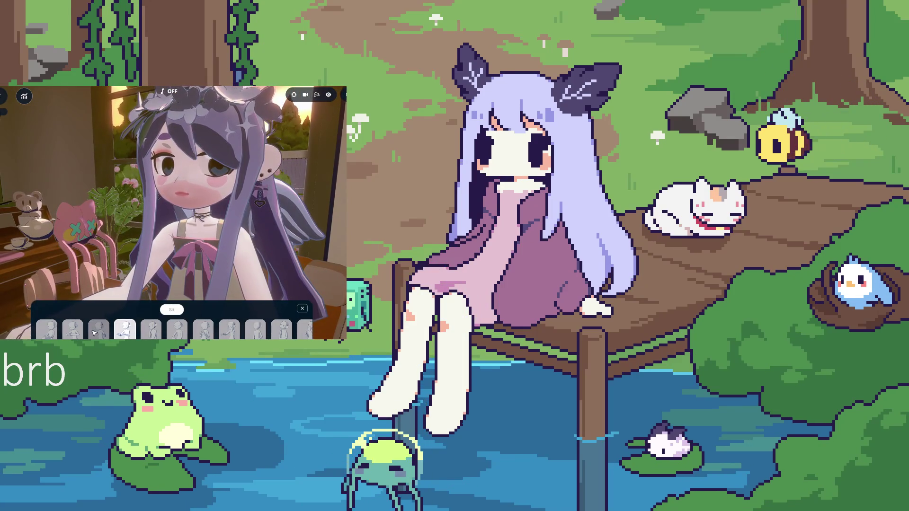
pyautogui.click(95, 332)
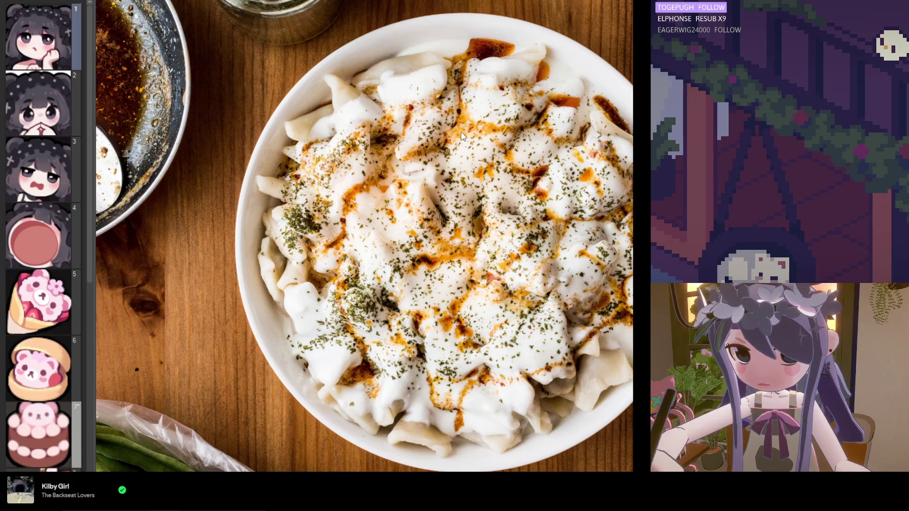
# - Hide the dumpling photo to show emote frame 1, and undo the hair and ear-outline edits
pyautogui.hotkey('ctrl', 'Tab')
pyautogui.scroll(2, 476, 238)
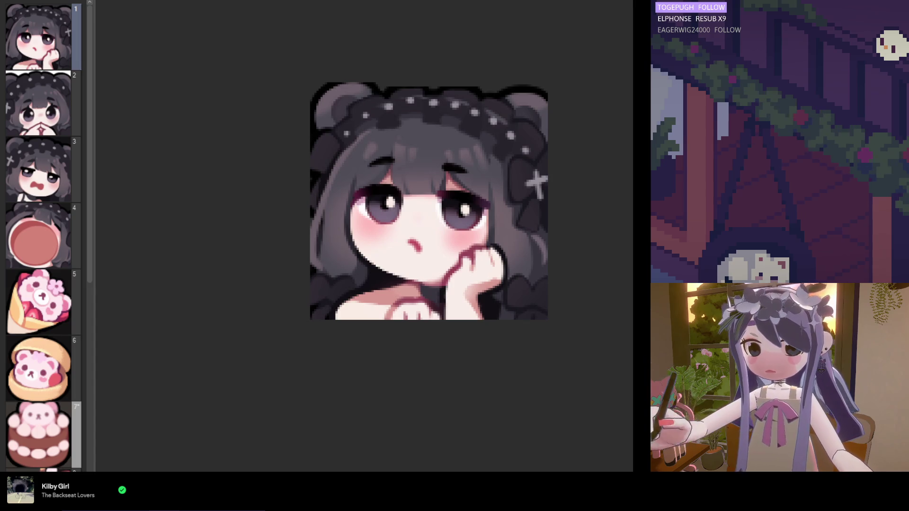
pyautogui.hotkey('ctrl', 'z')
pyautogui.scroll(1, 464, 226)
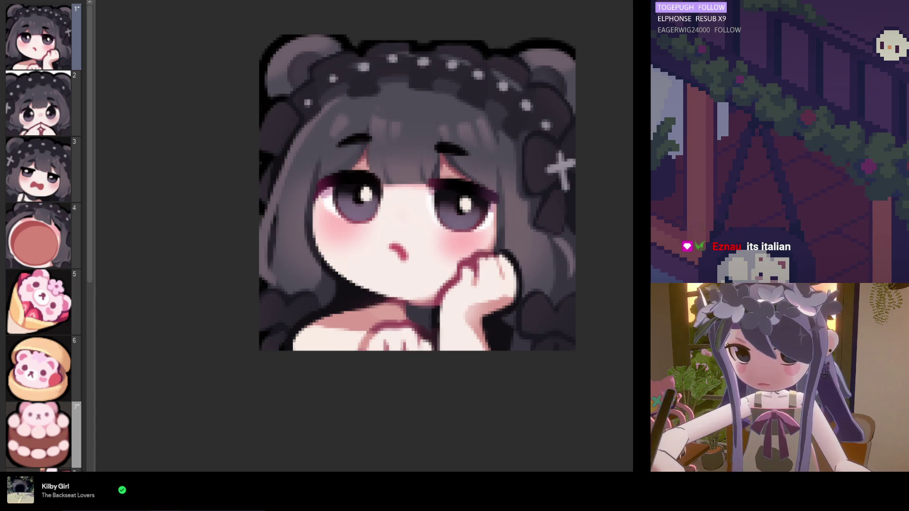
pyautogui.hotkey('ctrl', 'z')
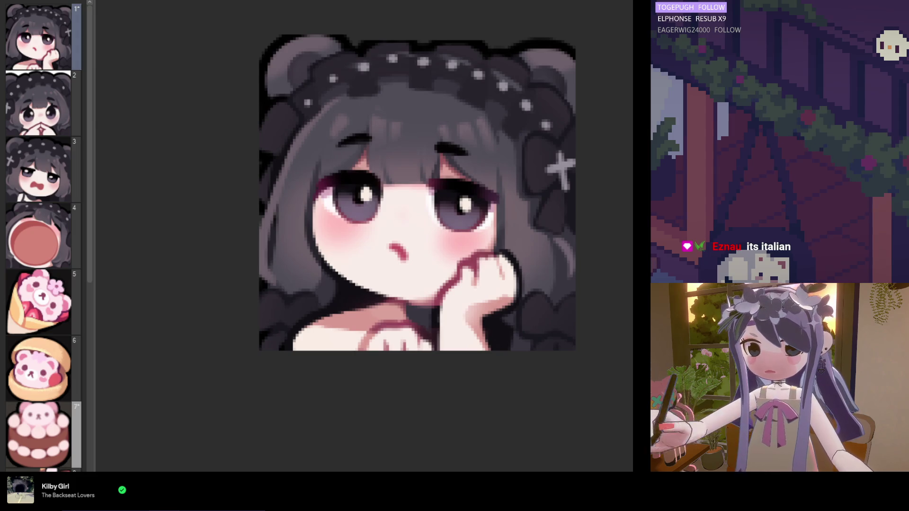
pyautogui.hotkey('ctrl', 'z')
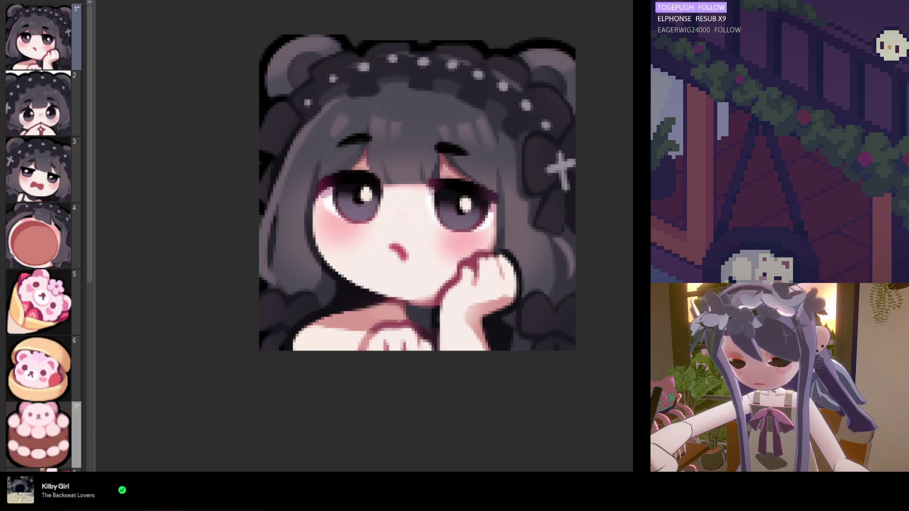
pyautogui.scroll(1, 331, 284)
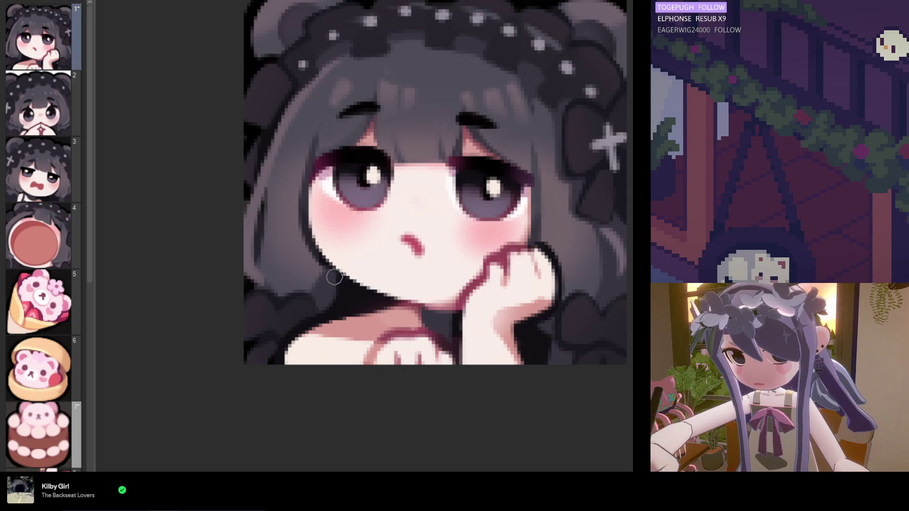
pyautogui.scroll(-4, 326, 274)
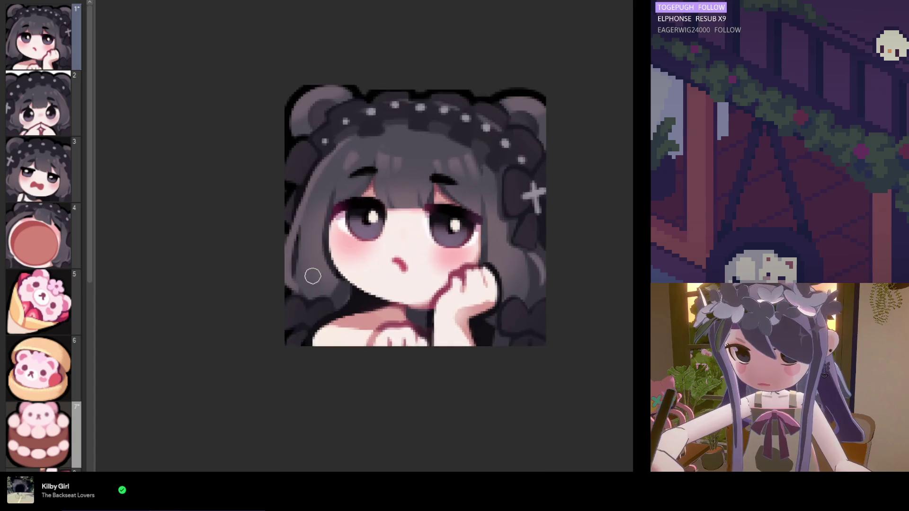
pyautogui.scroll(1, 312, 273)
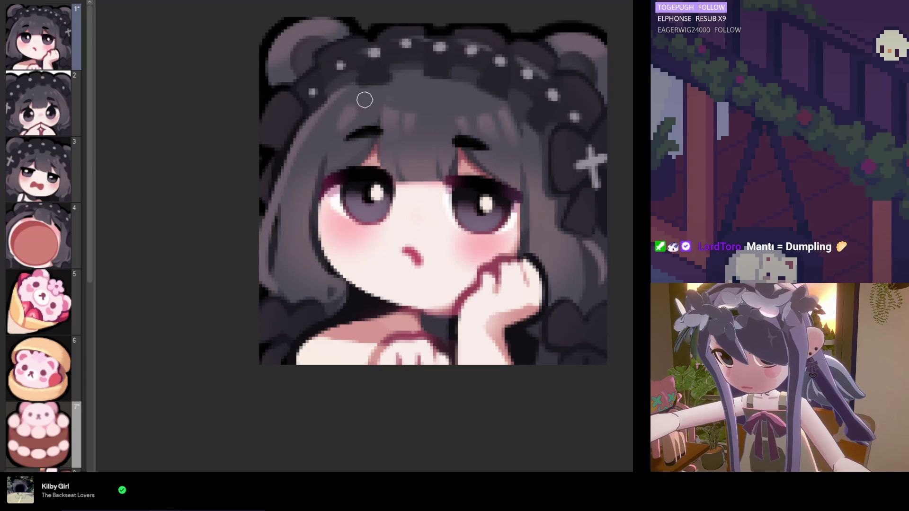
# - Undo a stray dark grey cheek stroke, then switch to the bear cake on page 7
pyautogui.moveTo(335, 228); pyautogui.dragTo(329, 253)
pyautogui.hotkey('ctrl', 'z')
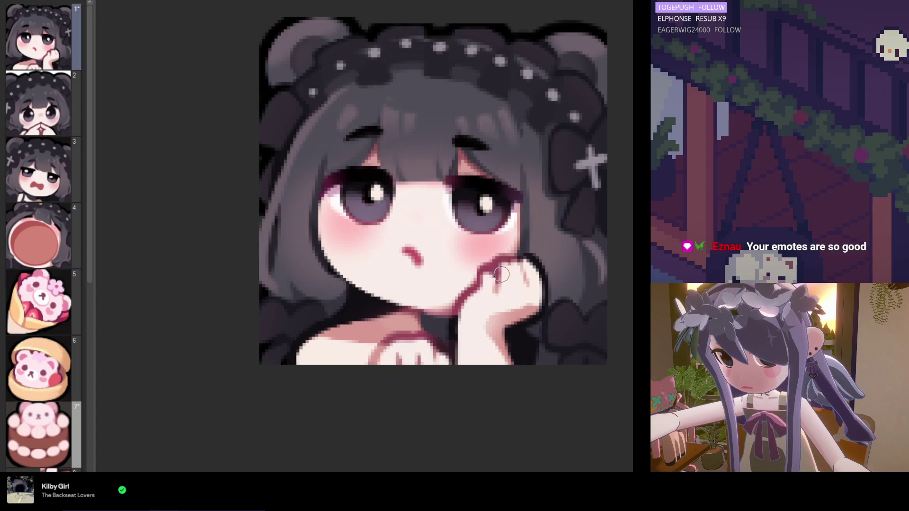
pyautogui.scroll(-5, 477, 312)
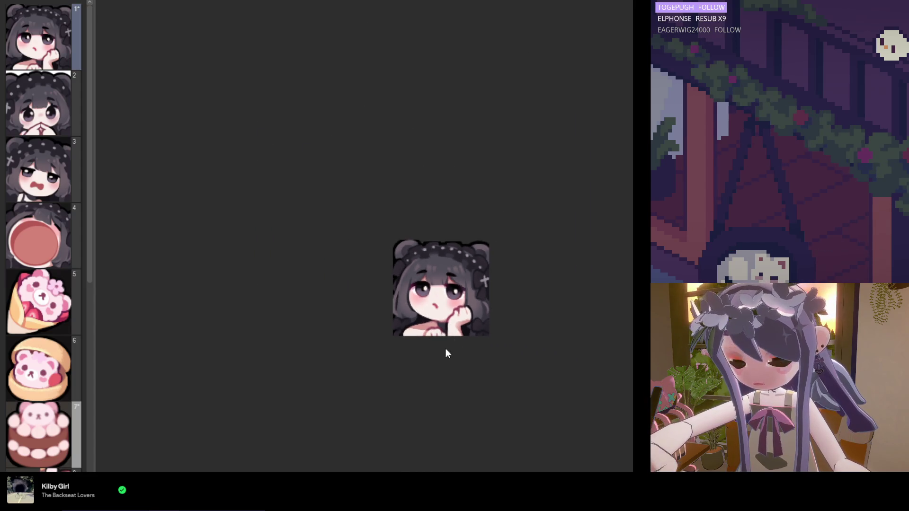
pyautogui.scroll(3, 431, 294)
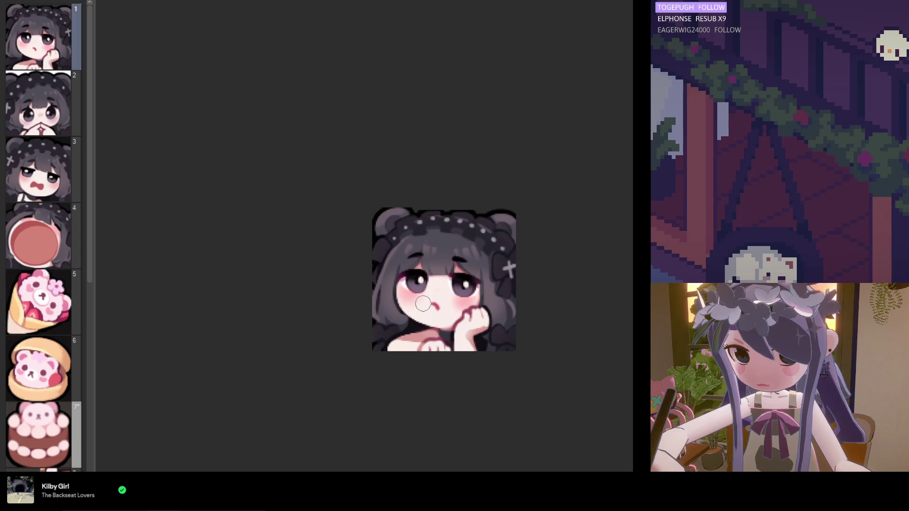
pyautogui.scroll(-1, 432, 294)
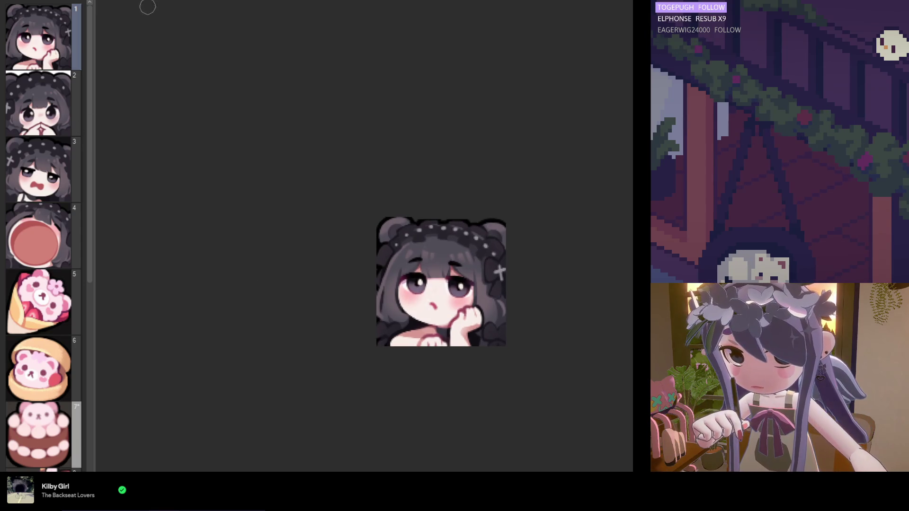
pyautogui.click(178, 1)
# - Zoom in on the bear cake and show light grey behind its transparent corners
pyautogui.scroll(2, 503, 232)
pyautogui.scroll(-1, 60, 359)
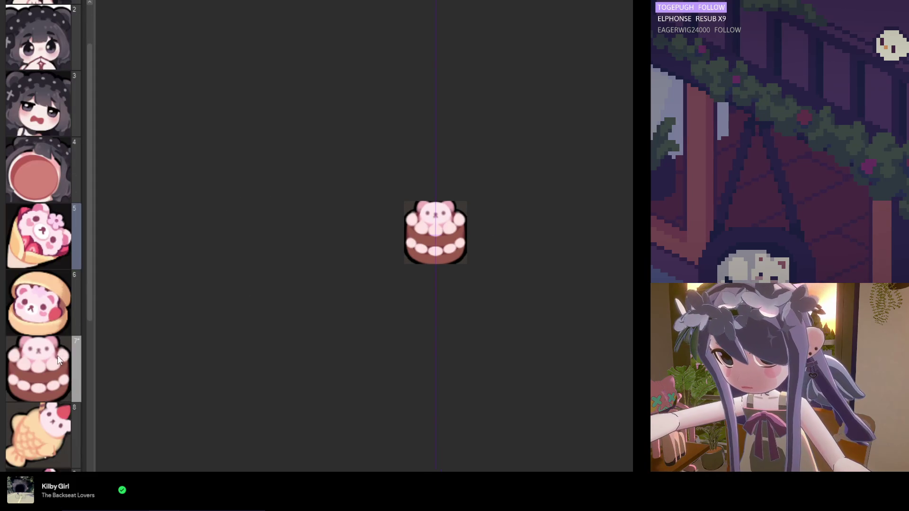
pyautogui.scroll(5, 432, 287)
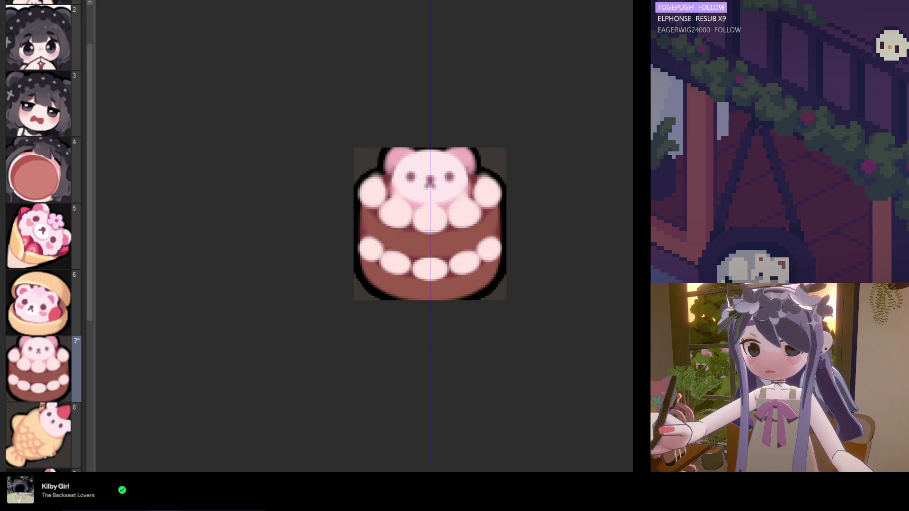
pyautogui.hotkey('ctrl', 'z')
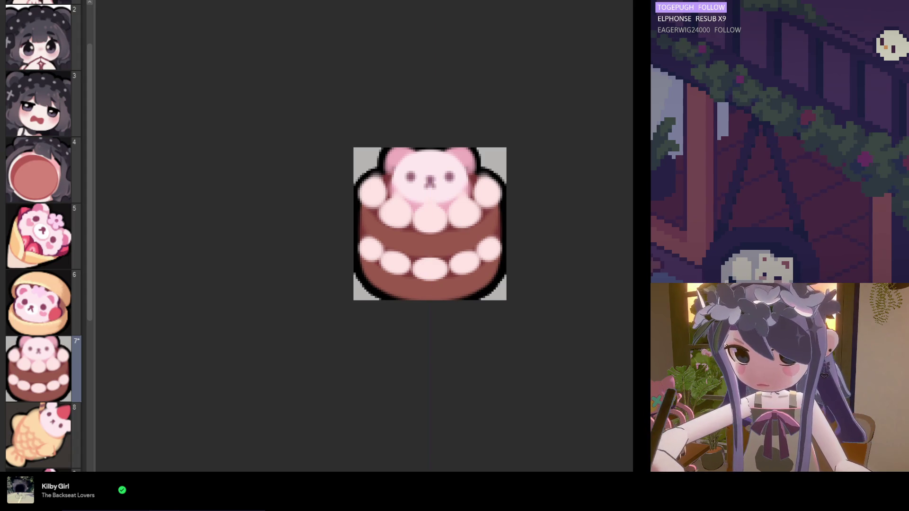
pyautogui.scroll(1, 525, 237)
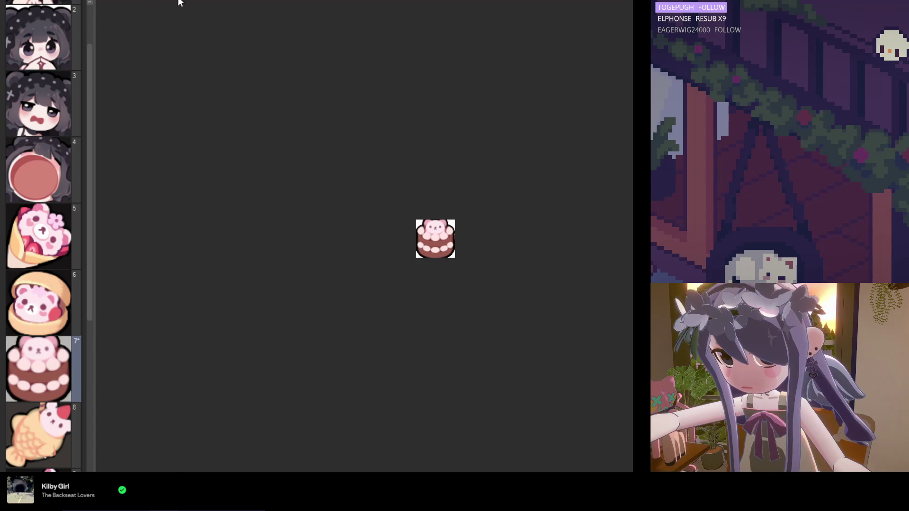
pyautogui.click(142, 2)
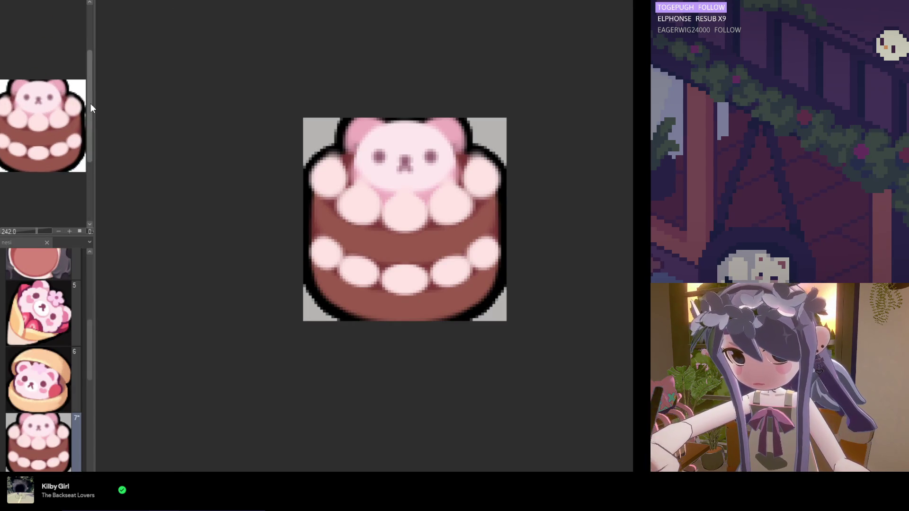
# - Widen the left panel for the navigator, zoom in one step, and add a vertical centre symmetry guide
pyautogui.moveTo(92, 104); pyautogui.dragTo(151, 110)
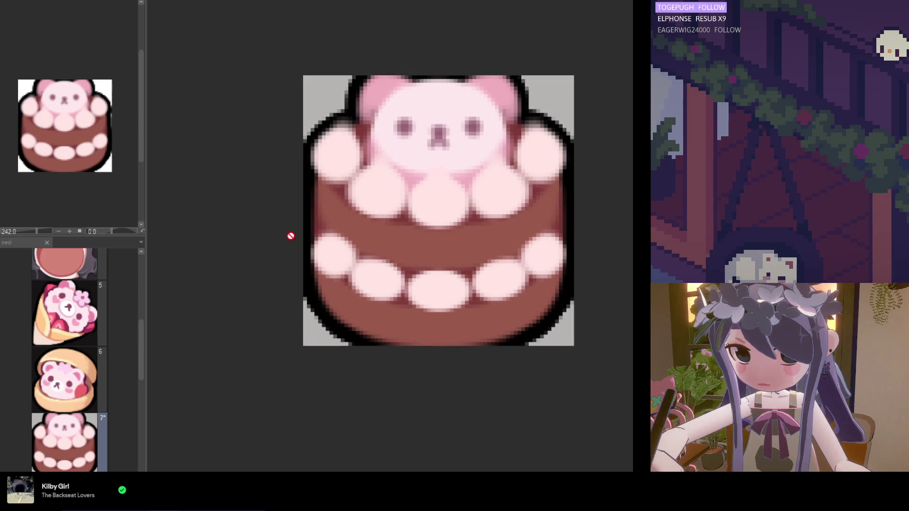
pyautogui.hotkey('ctrl', '+')
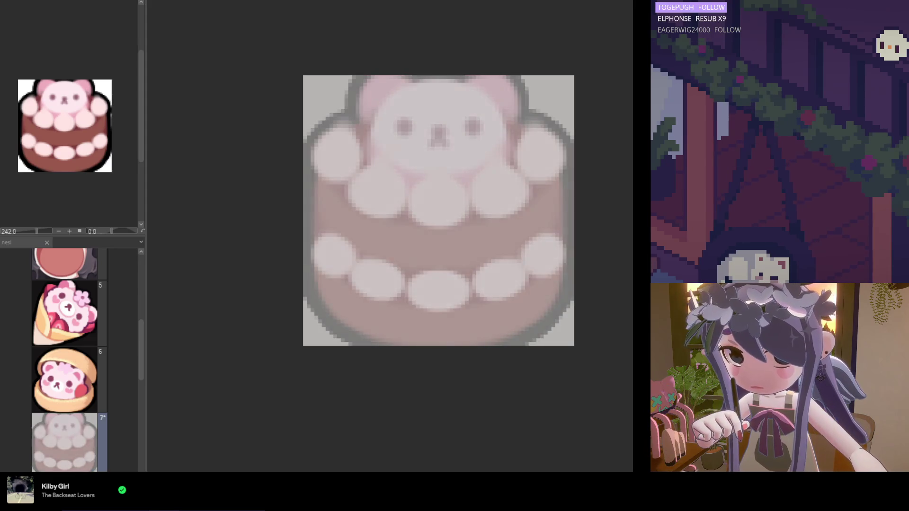
pyautogui.hotkey('ctrl', '1')
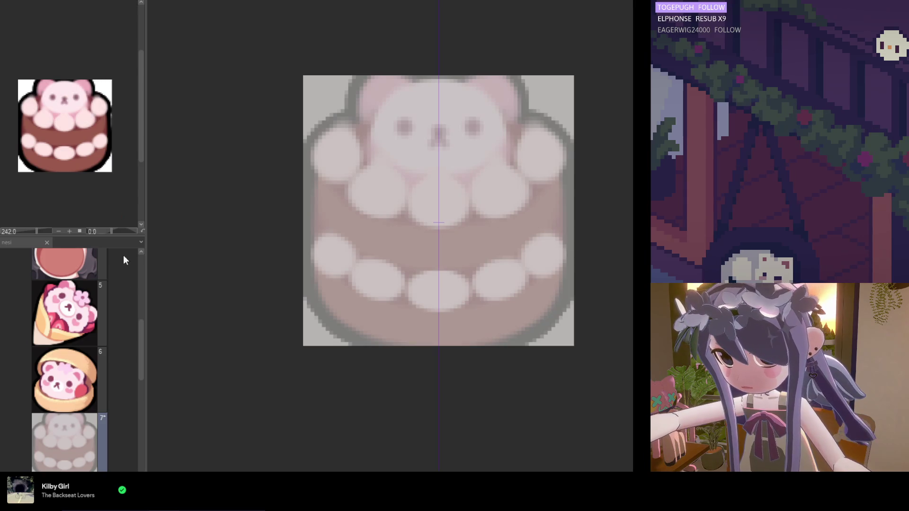
# - Glance at the bun bear in frame 6, return to the cake in frame 7, and undo a test stroke
pyautogui.click(75, 381)
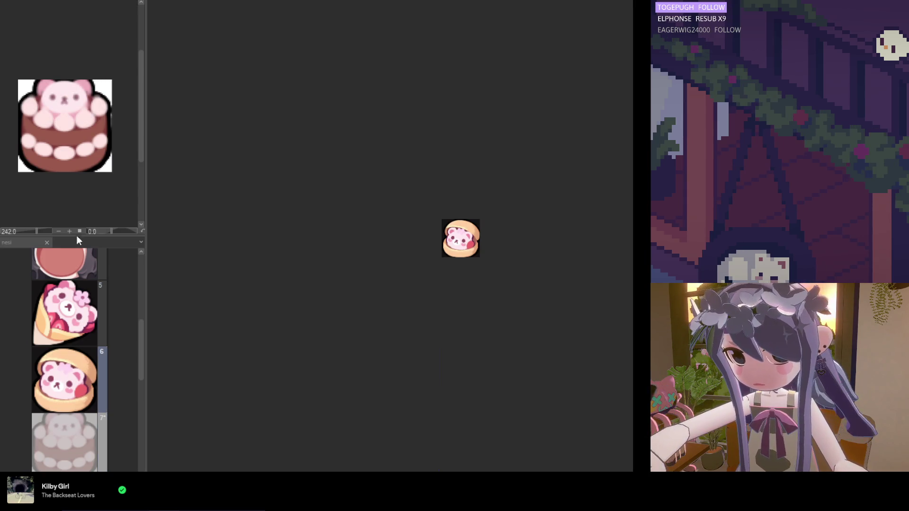
pyautogui.click(228, 6)
pyautogui.scroll(4, 69, 62)
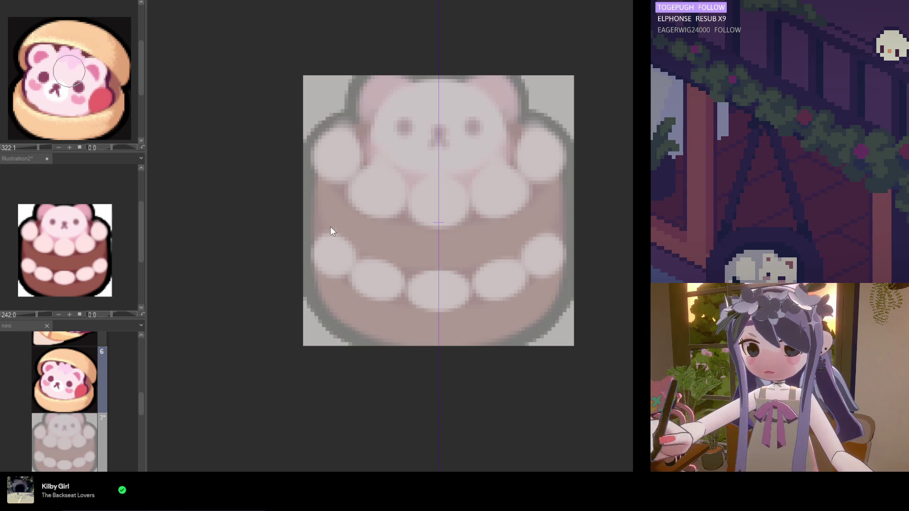
pyautogui.click(12, 429)
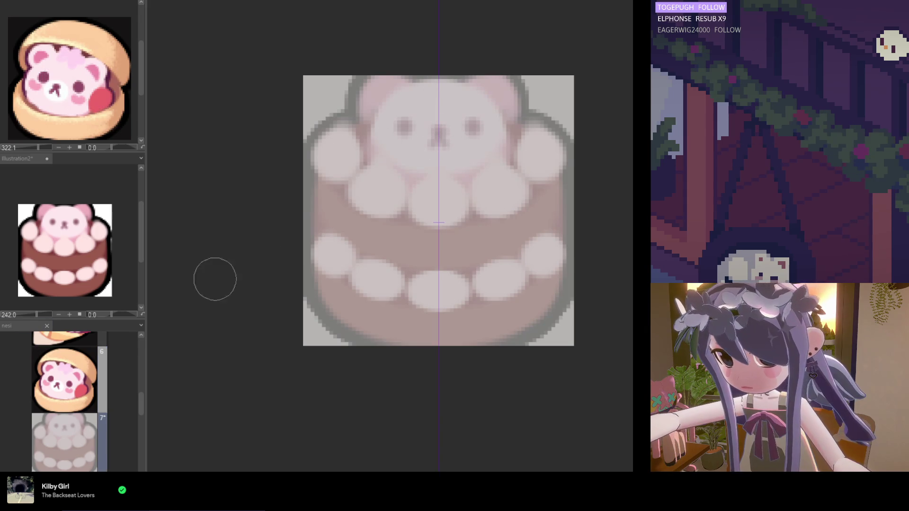
pyautogui.moveTo(429, 108)
pyautogui.mouseDown()
pyautogui.moveTo(387, 137)
pyautogui.moveTo(405, 112)
pyautogui.mouseUp()
pyautogui.hotkey('ctrl', 'z')
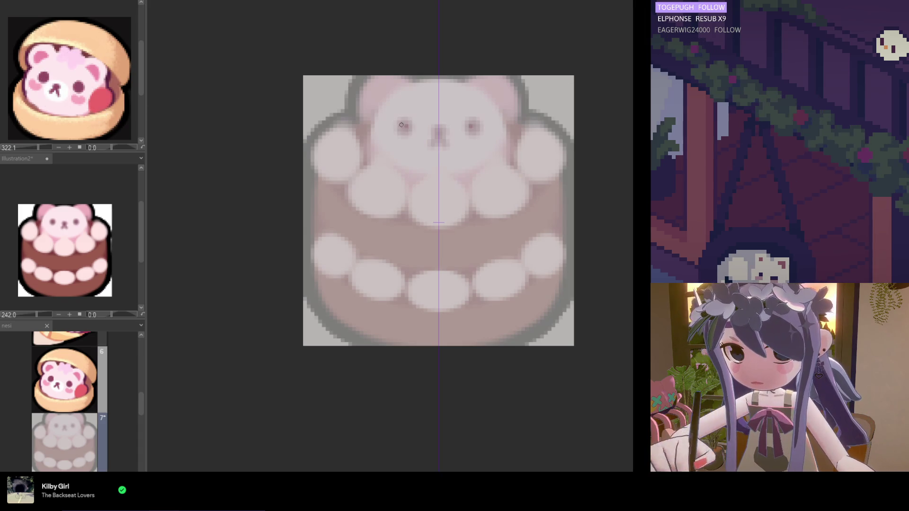
# - Paint both bear eyes deep red and a red nose extending down into a mouth
pyautogui.click(405, 123)
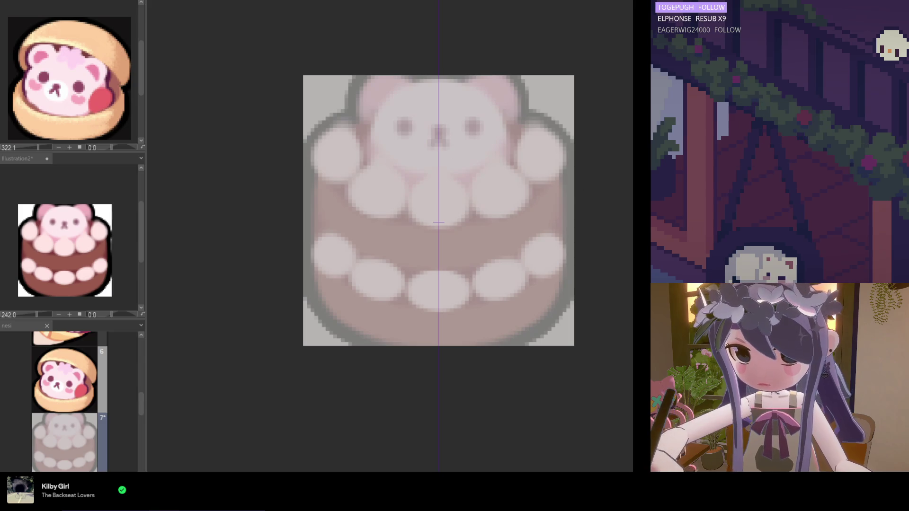
pyautogui.moveTo(404, 123); pyautogui.dragTo(405, 127)
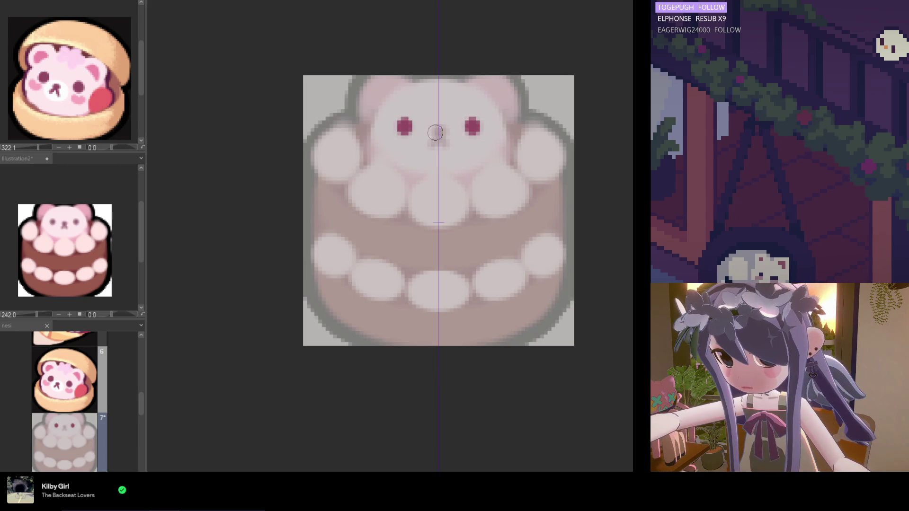
pyautogui.moveTo(438, 127); pyautogui.dragTo(441, 131)
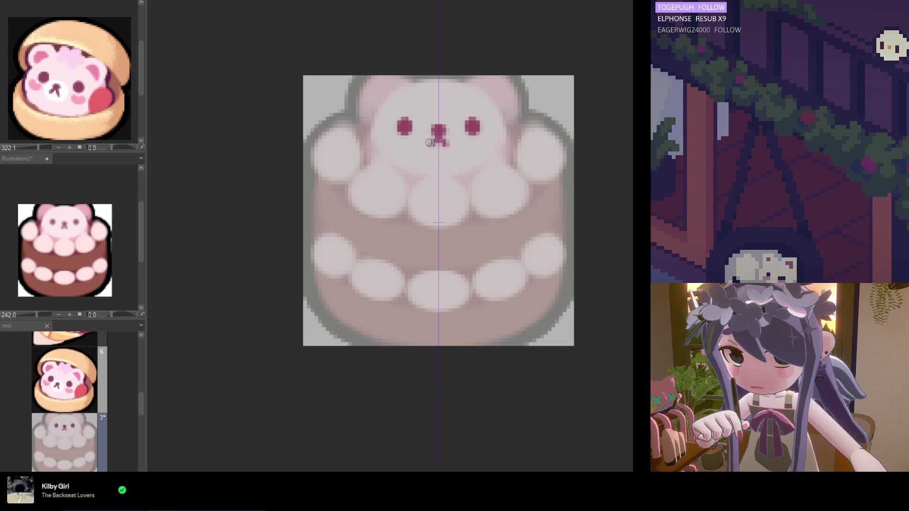
pyautogui.moveTo(437, 140); pyautogui.dragTo(438, 140)
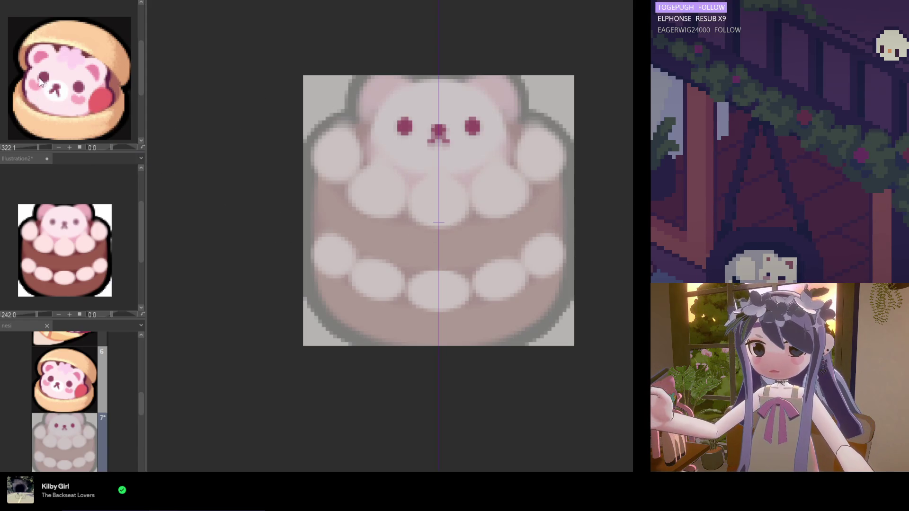
# - Brighten both sides of the bear's face to pale pink, undo the ear attempt, and show the crepe bear reference
pyautogui.hotkey('alt', ']')
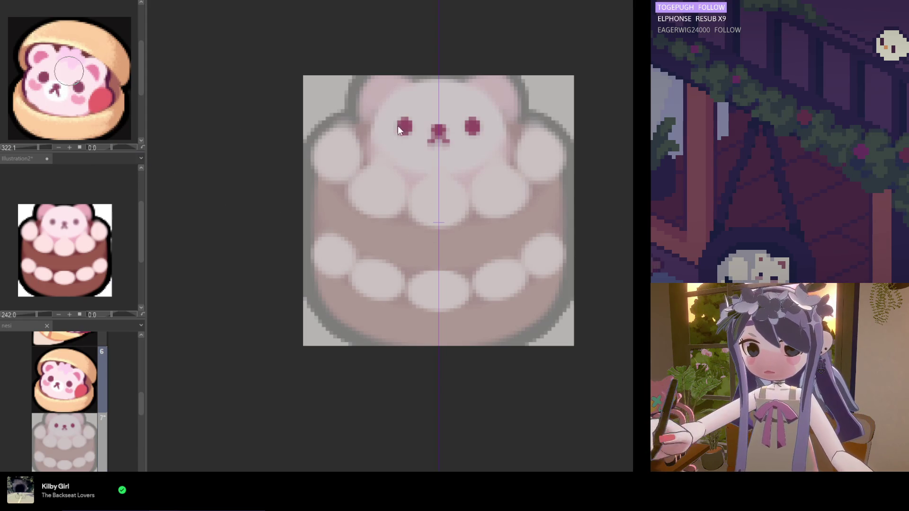
pyautogui.hotkey('alt', '[')
pyautogui.moveTo(416, 117); pyautogui.dragTo(433, 92)
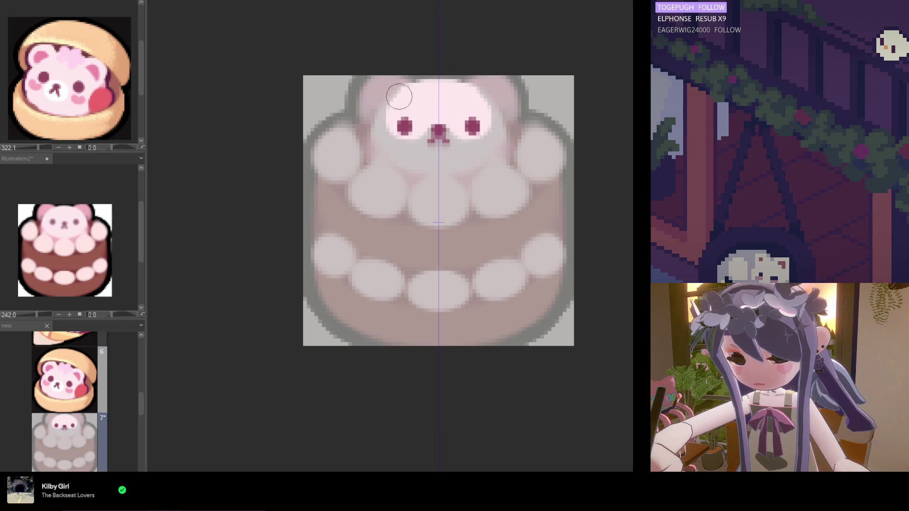
pyautogui.moveTo(417, 96)
pyautogui.mouseDown()
pyautogui.moveTo(393, 123)
pyautogui.moveTo(400, 142)
pyautogui.moveTo(415, 136)
pyautogui.moveTo(393, 142)
pyautogui.moveTo(411, 161)
pyautogui.moveTo(428, 128)
pyautogui.moveTo(433, 133)
pyautogui.mouseUp()
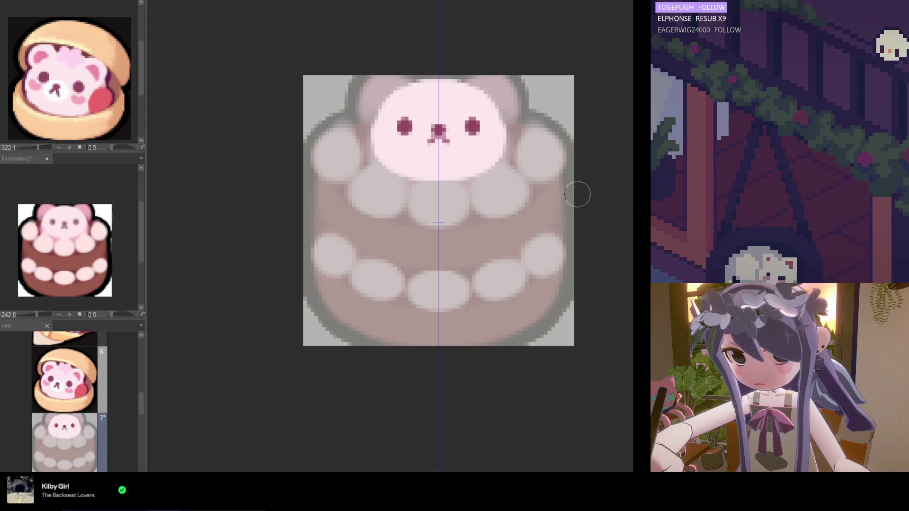
pyautogui.moveTo(369, 89)
pyautogui.mouseDown()
pyautogui.moveTo(370, 81)
pyautogui.moveTo(367, 106)
pyautogui.moveTo(379, 117)
pyautogui.moveTo(379, 104)
pyautogui.mouseUp()
pyautogui.hotkey('ctrl', 'z')
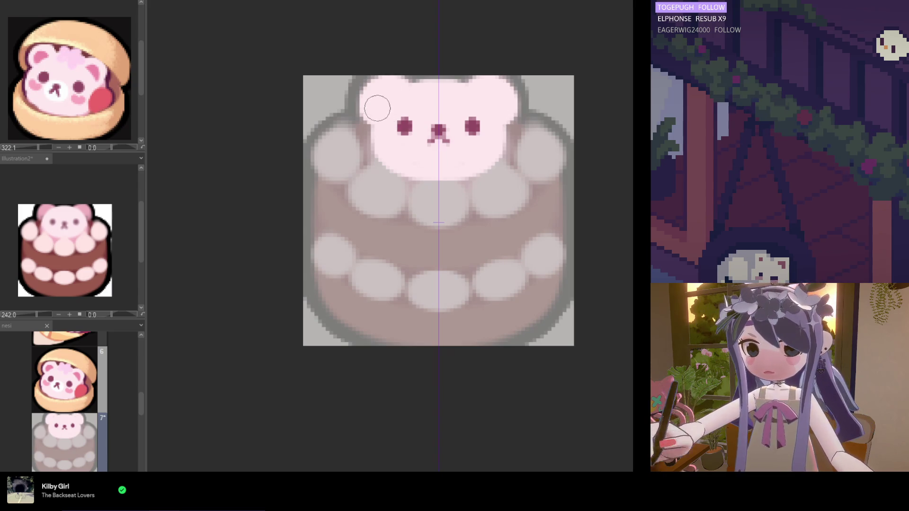
pyautogui.hotkey('ctrl', 'z')
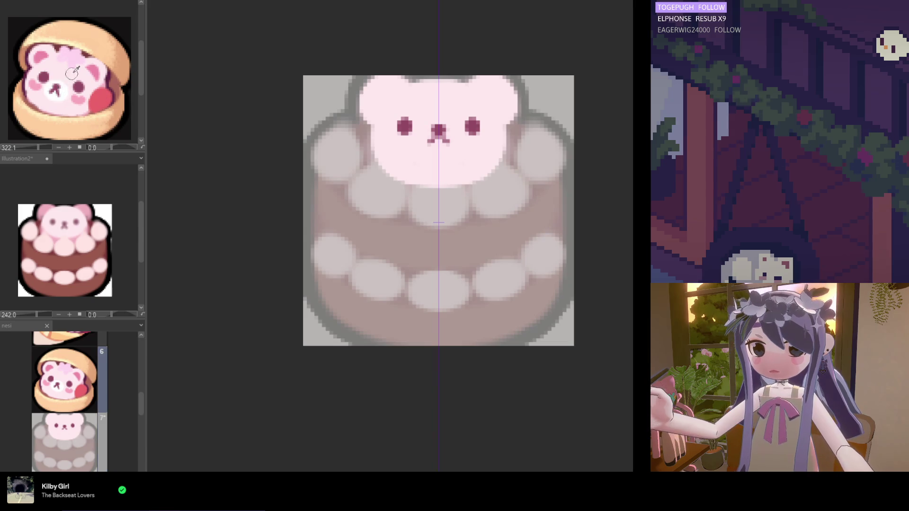
pyautogui.scroll(3, 78, 423)
pyautogui.click(77, 422)
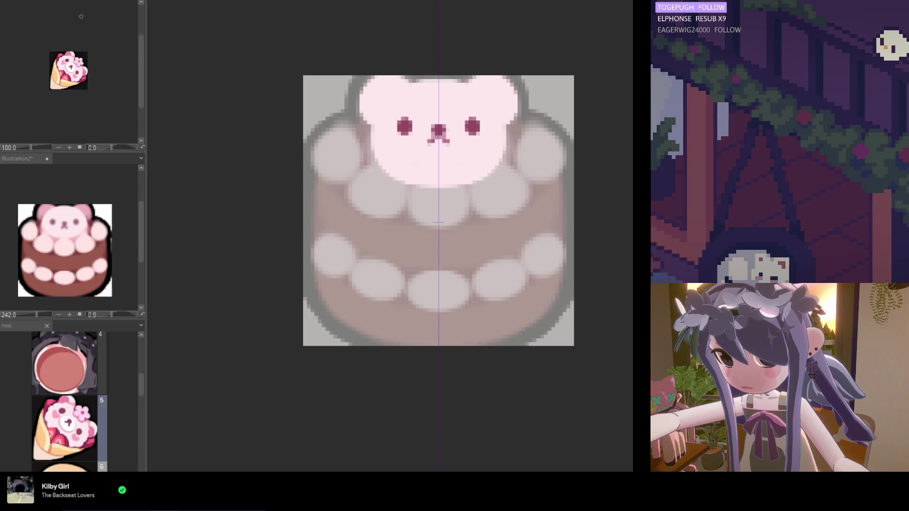
# - Tilt the crepe bear reference to -45°, paint the ears pink, and add a darker pink band under the face
pyautogui.scroll(5, 94, 54)
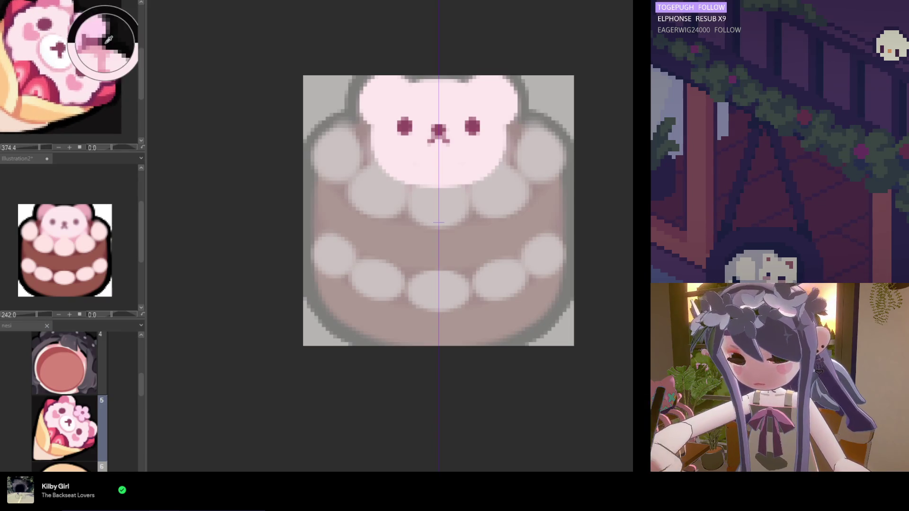
pyautogui.scroll(-1, 113, 78)
pyautogui.moveTo(114, 78); pyautogui.dragTo(124, 81)
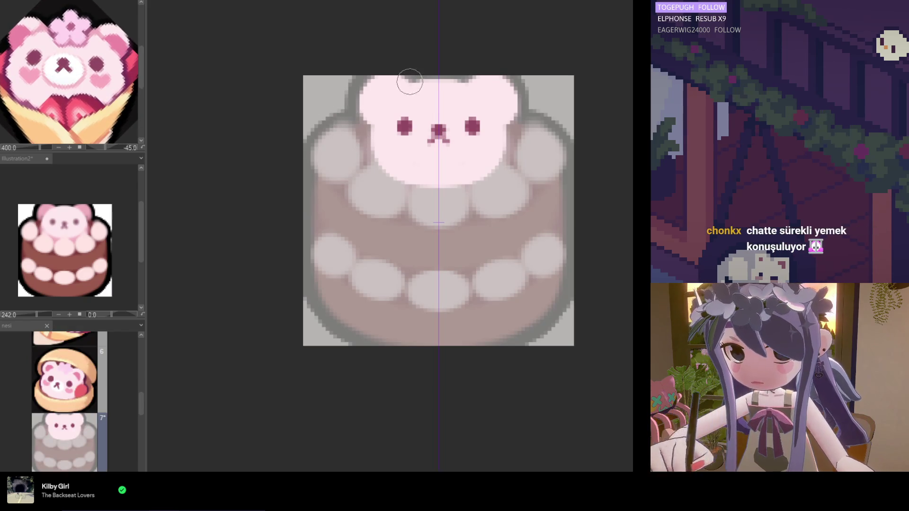
pyautogui.moveTo(412, 77); pyautogui.dragTo(365, 138)
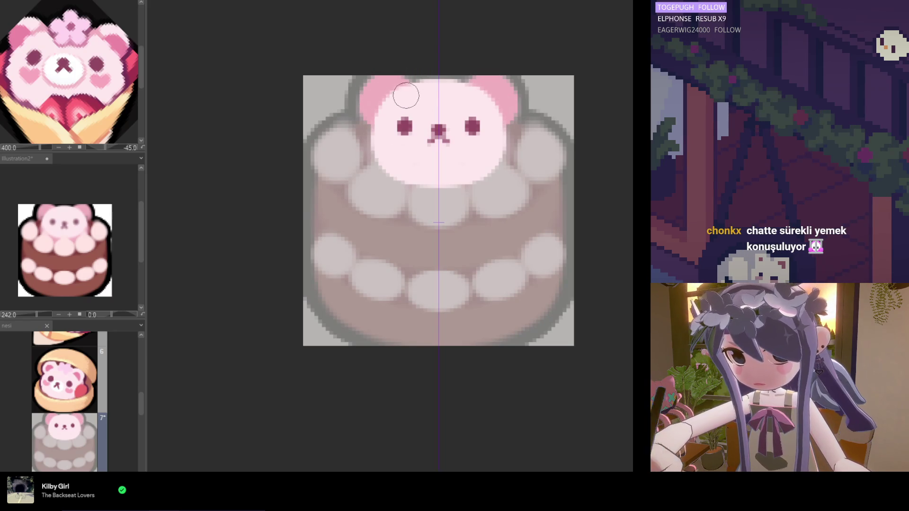
pyautogui.moveTo(392, 91); pyautogui.dragTo(387, 96)
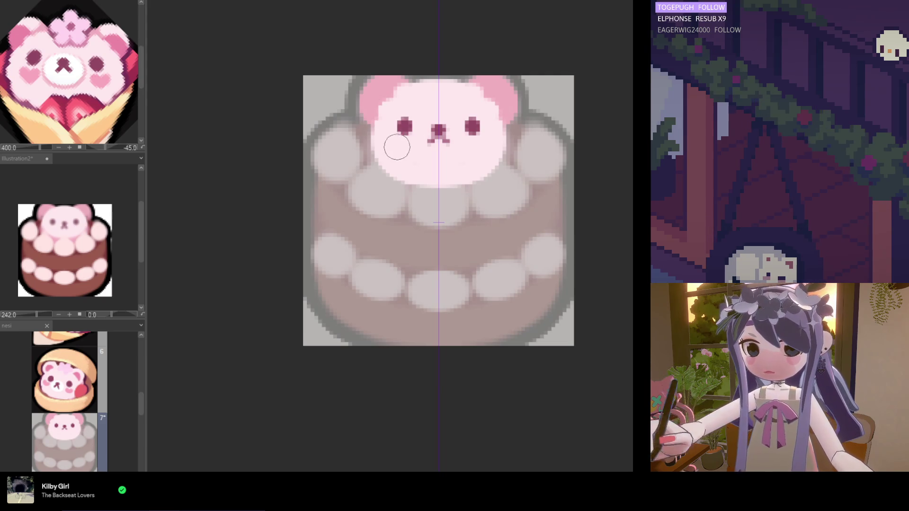
pyautogui.moveTo(373, 161)
pyautogui.mouseDown()
pyautogui.moveTo(390, 171)
pyautogui.moveTo(491, 170)
pyautogui.mouseUp()
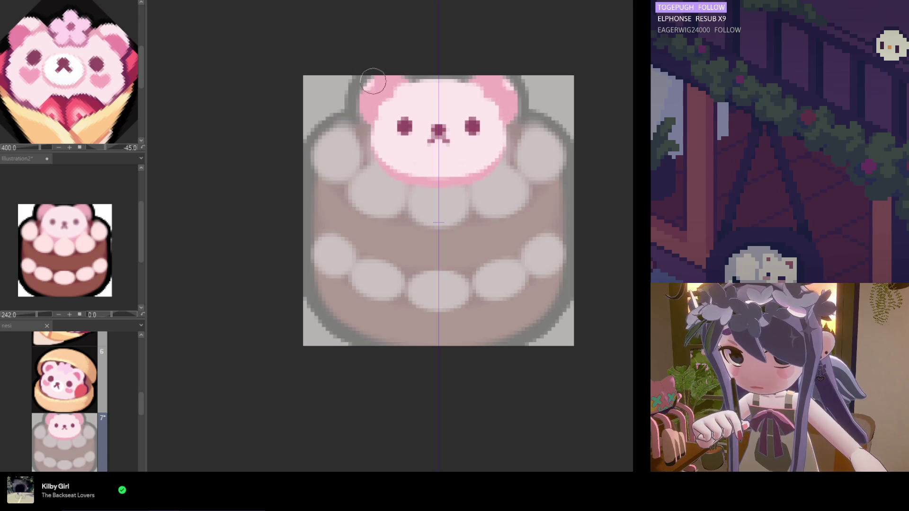
pyautogui.moveTo(375, 89)
pyautogui.mouseDown()
pyautogui.moveTo(404, 97)
pyautogui.moveTo(379, 78)
pyautogui.moveTo(390, 75)
pyautogui.moveTo(380, 113)
pyautogui.moveTo(405, 93)
pyautogui.moveTo(358, 112)
pyautogui.moveTo(408, 85)
pyautogui.moveTo(363, 121)
pyautogui.moveTo(401, 95)
pyautogui.mouseUp()
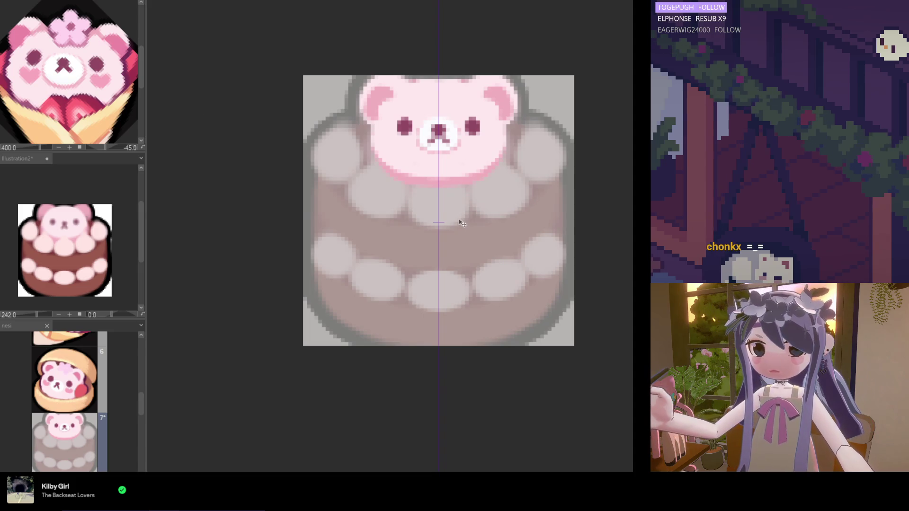
# - Nudge the eyes and nose up one pixel with the arrow keys, then paint pink blush on both cheeks
pyautogui.press('Up')
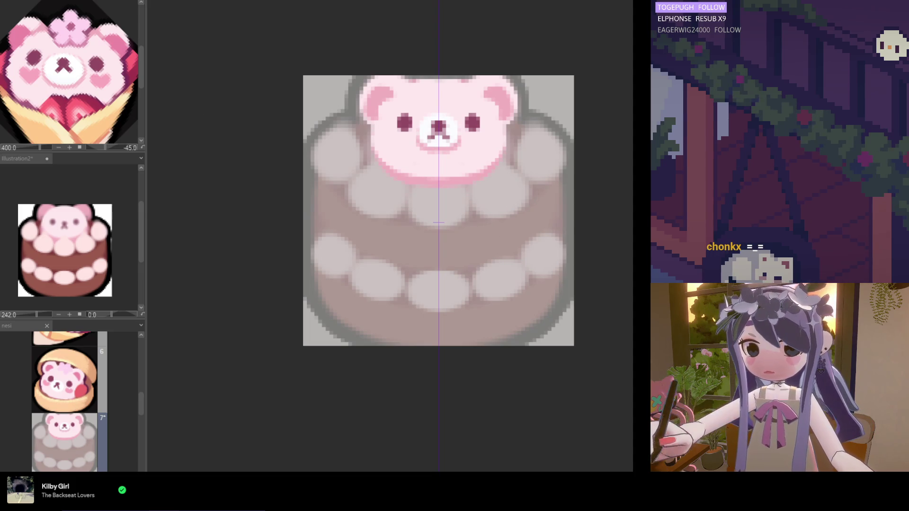
pyautogui.press('Down')
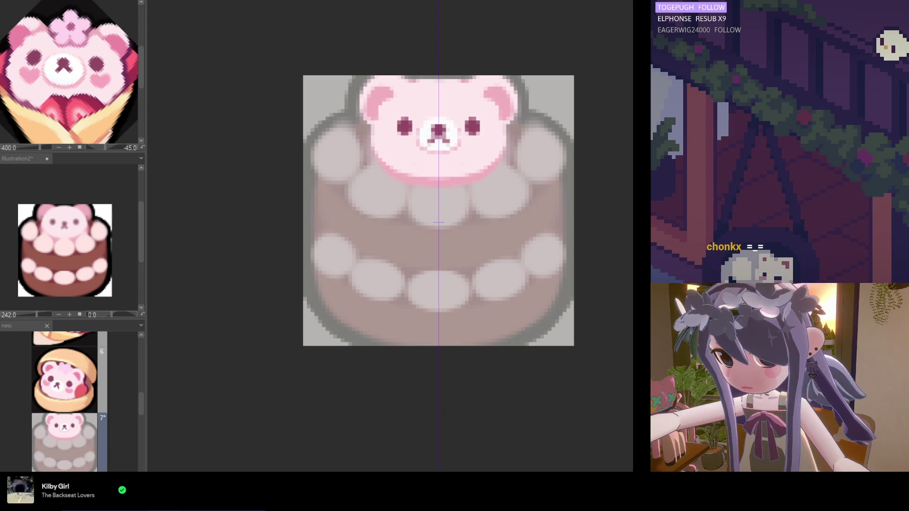
pyautogui.press('Up')
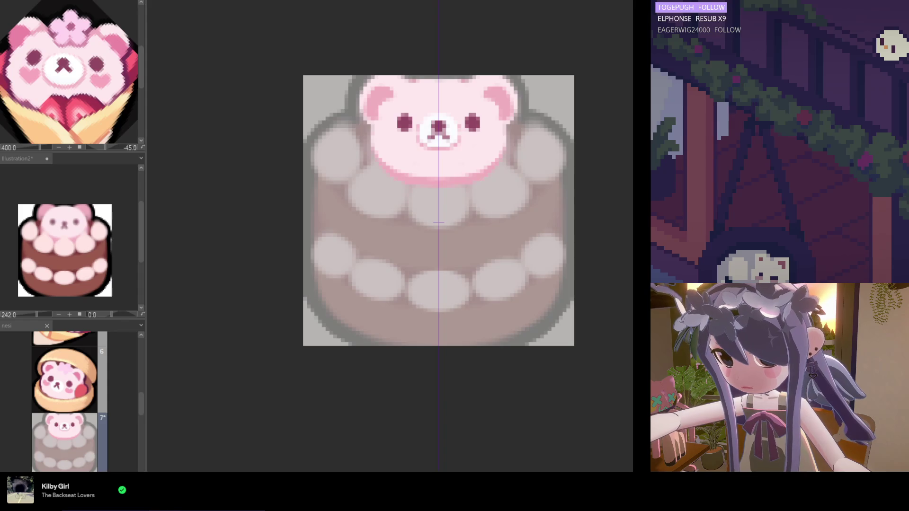
pyautogui.moveTo(394, 137); pyautogui.dragTo(401, 137)
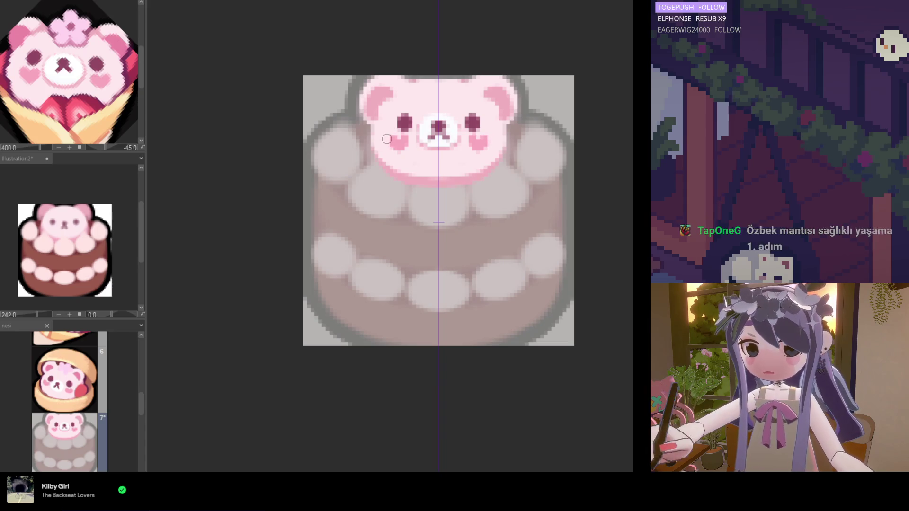
pyautogui.press(']')
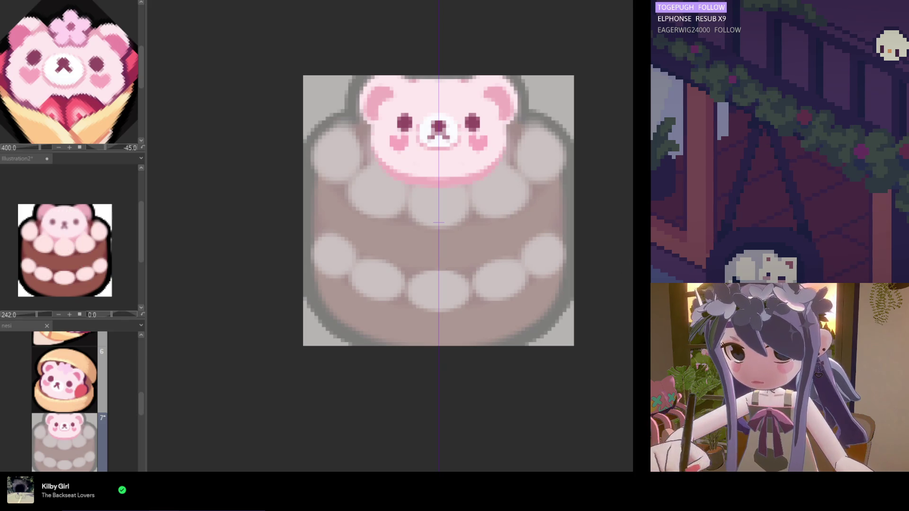
# - Paint round pink paws on both sides of the bear
pyautogui.moveTo(378, 155)
pyautogui.mouseDown()
pyautogui.moveTo(372, 208)
pyautogui.moveTo(372, 194)
pyautogui.moveTo(381, 198)
pyautogui.moveTo(371, 189)
pyautogui.moveTo(368, 211)
pyautogui.moveTo(379, 183)
pyautogui.mouseUp()
pyautogui.keyDown('alt'); pyautogui.click(428, 124); pyautogui.keyUp('alt')
pyautogui.hotkey('ctrl', 'z')
pyautogui.keyDown('alt'); pyautogui.click(372, 184); pyautogui.keyUp('alt')
pyautogui.click(381, 182)
# - Colour the side and middle cream puffs with white highlights, and tidy the grey outline around the puffs and ears
pyautogui.moveTo(377, 178)
pyautogui.mouseDown()
pyautogui.moveTo(365, 192)
pyautogui.moveTo(385, 207)
pyautogui.moveTo(382, 190)
pyautogui.moveTo(375, 203)
pyautogui.moveTo(385, 208)
pyautogui.mouseUp()
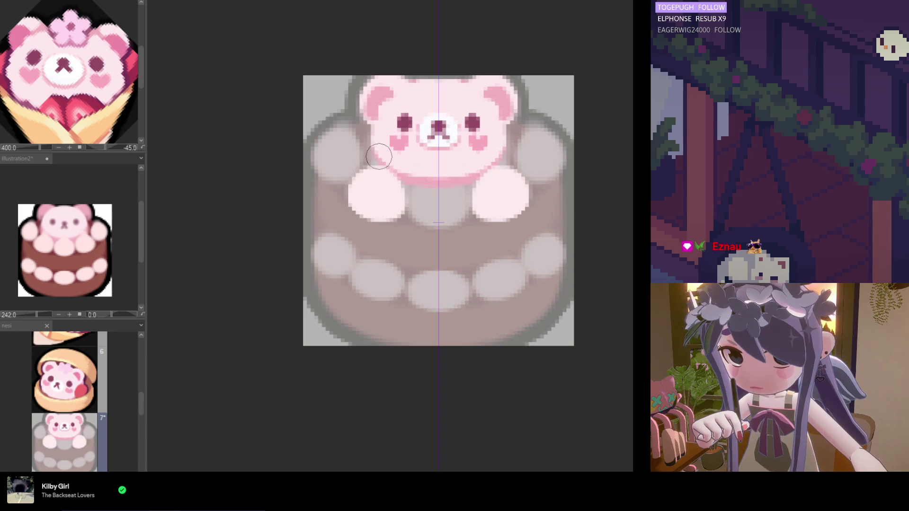
pyautogui.moveTo(378, 169); pyautogui.dragTo(377, 154)
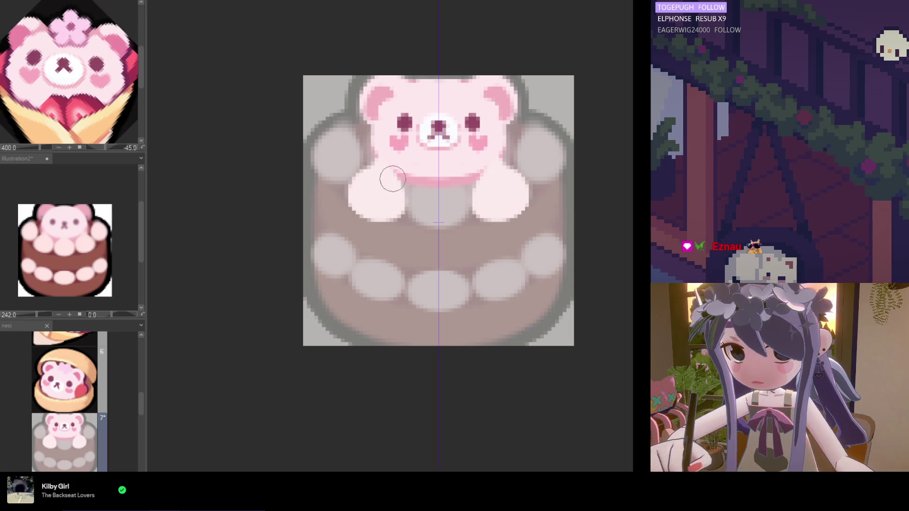
pyautogui.moveTo(443, 197)
pyautogui.mouseDown()
pyautogui.moveTo(450, 197)
pyautogui.moveTo(426, 193)
pyautogui.moveTo(434, 212)
pyautogui.moveTo(436, 198)
pyautogui.mouseUp()
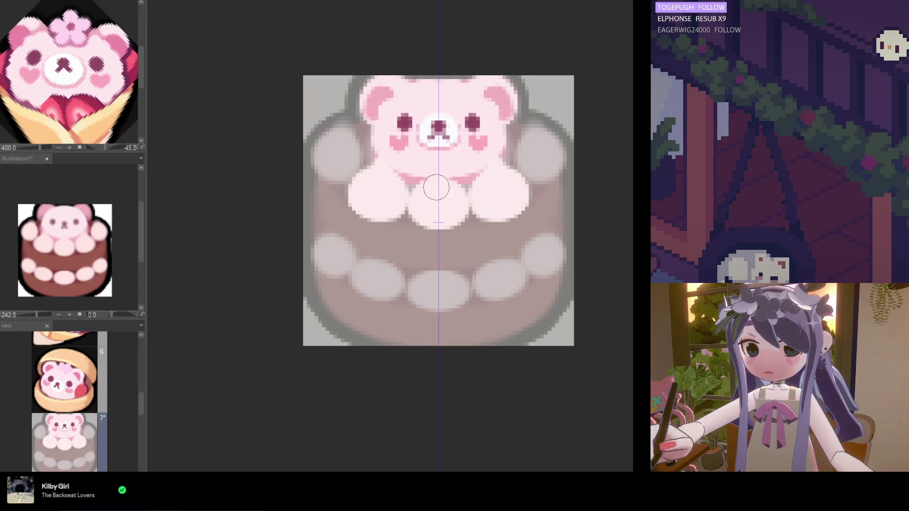
pyautogui.moveTo(532, 149)
pyautogui.mouseDown()
pyautogui.moveTo(530, 175)
pyautogui.moveTo(545, 133)
pyautogui.moveTo(522, 160)
pyautogui.moveTo(539, 162)
pyautogui.moveTo(521, 156)
pyautogui.mouseUp()
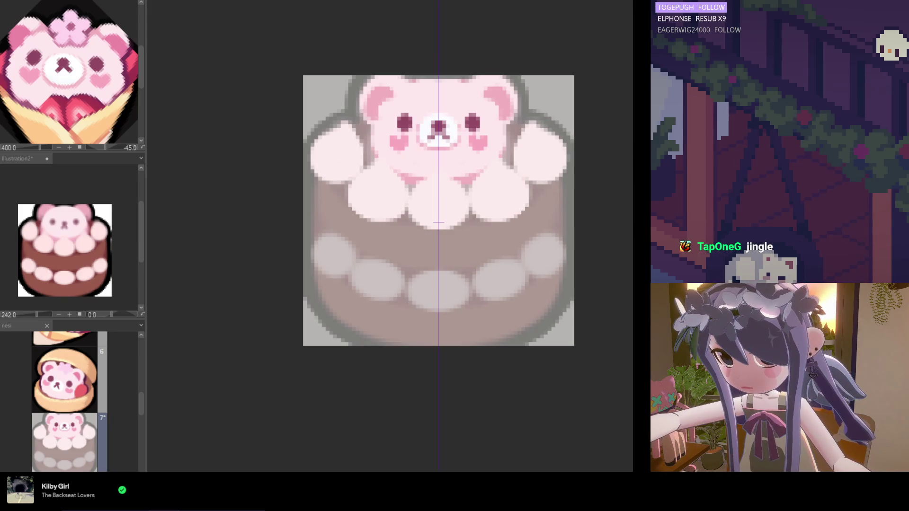
pyautogui.moveTo(314, 124)
pyautogui.mouseDown()
pyautogui.moveTo(370, 145)
pyautogui.moveTo(379, 140)
pyautogui.moveTo(366, 142)
pyautogui.moveTo(371, 134)
pyautogui.moveTo(355, 106)
pyautogui.moveTo(375, 138)
pyautogui.moveTo(375, 123)
pyautogui.mouseUp()
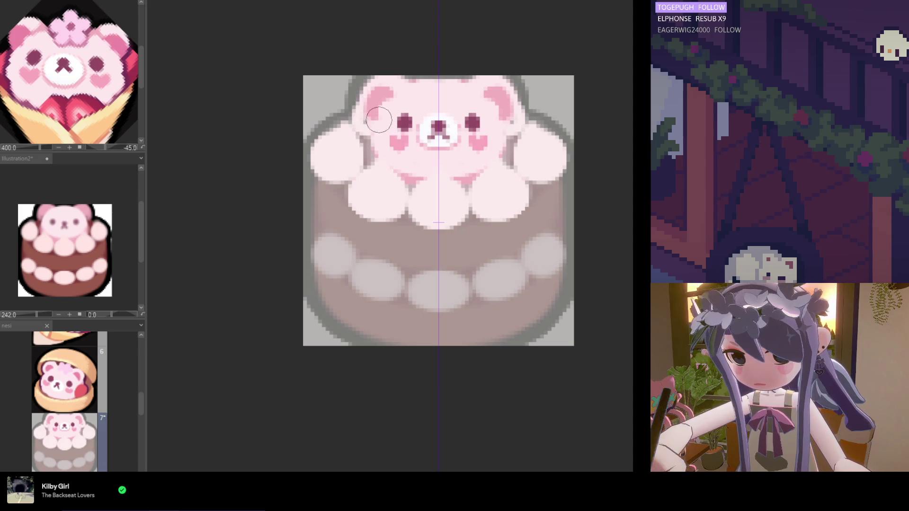
pyautogui.moveTo(358, 119)
pyautogui.mouseDown()
pyautogui.moveTo(361, 130)
pyautogui.moveTo(375, 118)
pyautogui.mouseUp()
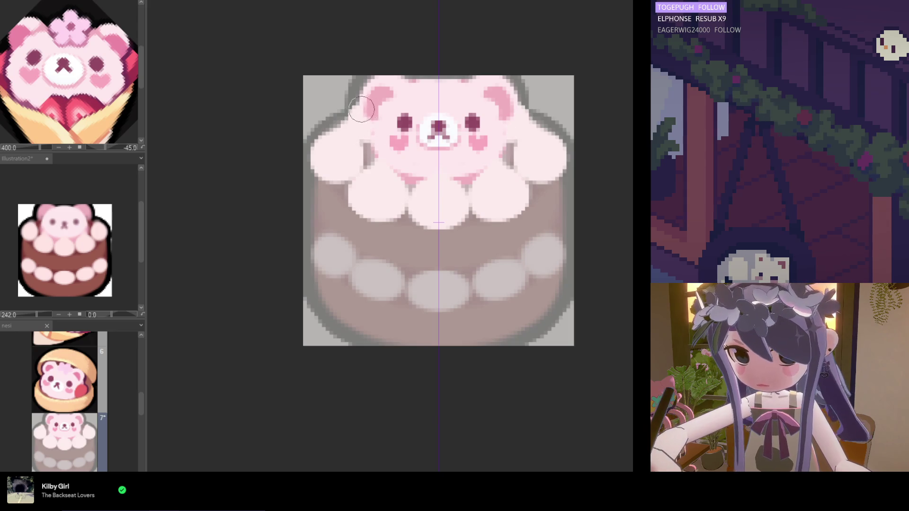
pyautogui.moveTo(360, 142)
pyautogui.mouseDown()
pyautogui.moveTo(356, 112)
pyautogui.moveTo(354, 133)
pyautogui.mouseUp()
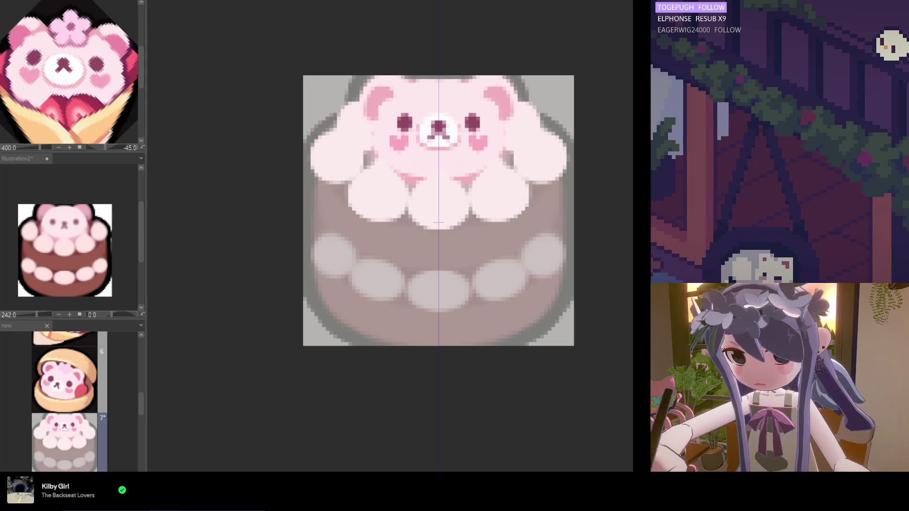
# - Sample brown from the reference and draw mirrored red-brown edges down the cake's sides and around its base
pyautogui.click(67, 288)
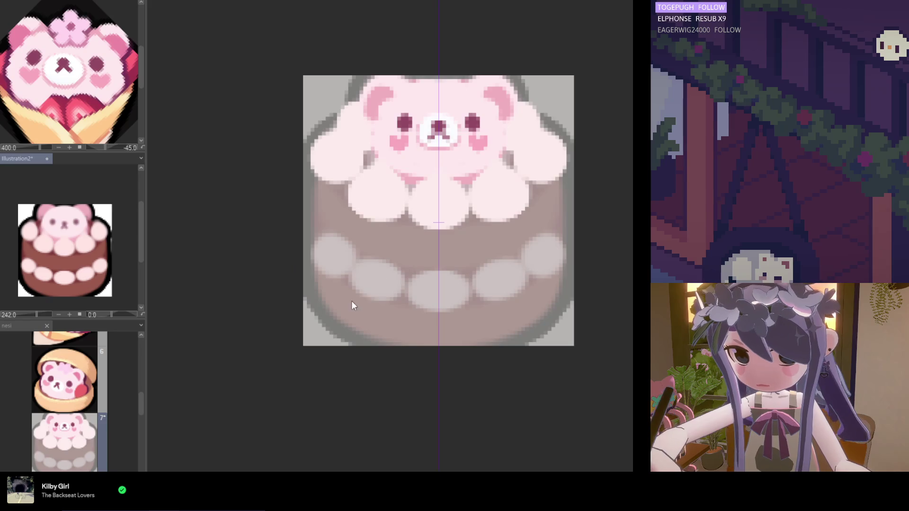
pyautogui.moveTo(321, 187)
pyautogui.mouseDown()
pyautogui.moveTo(320, 291)
pyautogui.moveTo(326, 266)
pyautogui.moveTo(341, 314)
pyautogui.mouseUp()
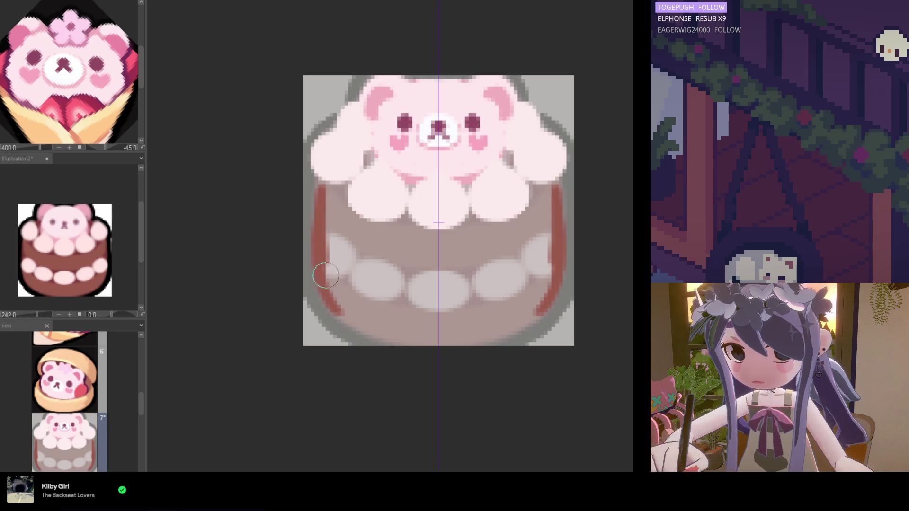
pyautogui.moveTo(325, 284); pyautogui.dragTo(385, 325)
pyautogui.moveTo(332, 303); pyautogui.dragTo(398, 338)
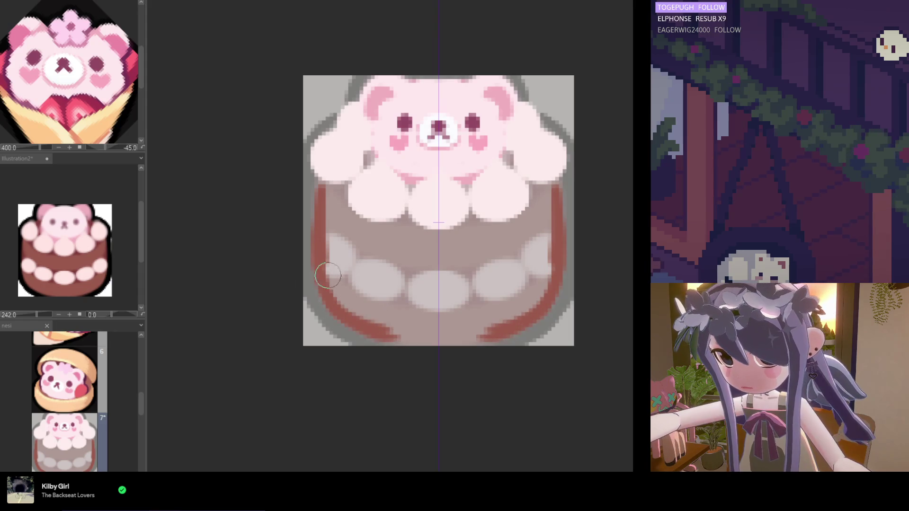
pyautogui.scroll(-3, 141, 398)
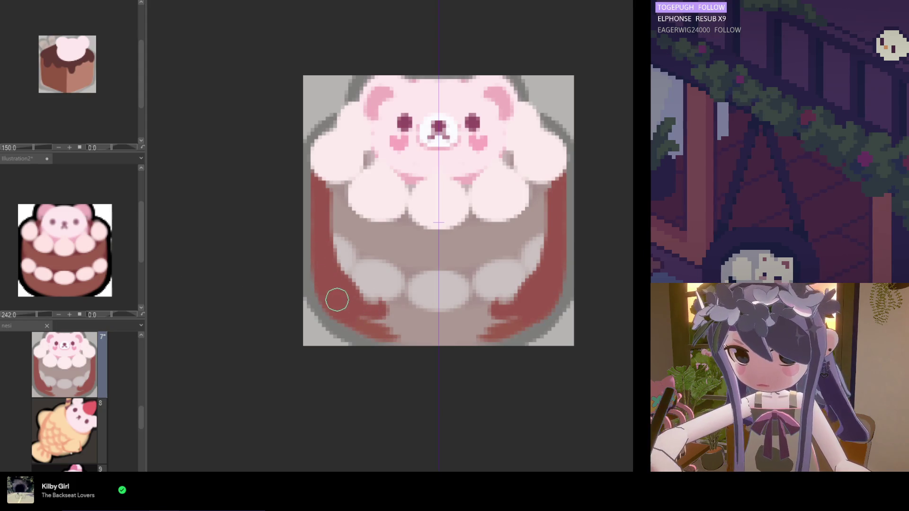
# - Paint red-brown across the cake's bottom band and sides, undoing a stray top-left stroke
pyautogui.moveTo(381, 330)
pyautogui.mouseDown()
pyautogui.moveTo(432, 339)
pyautogui.moveTo(355, 341)
pyautogui.moveTo(439, 331)
pyautogui.moveTo(371, 311)
pyautogui.moveTo(475, 325)
pyautogui.moveTo(422, 290)
pyautogui.moveTo(383, 315)
pyautogui.mouseUp()
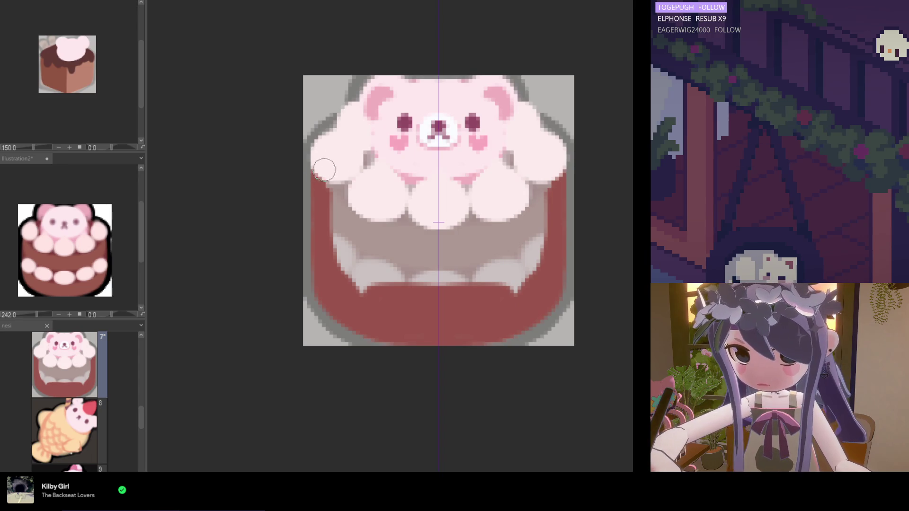
pyautogui.moveTo(311, 185); pyautogui.dragTo(317, 209)
pyautogui.hotkey('ctrl', 'z')
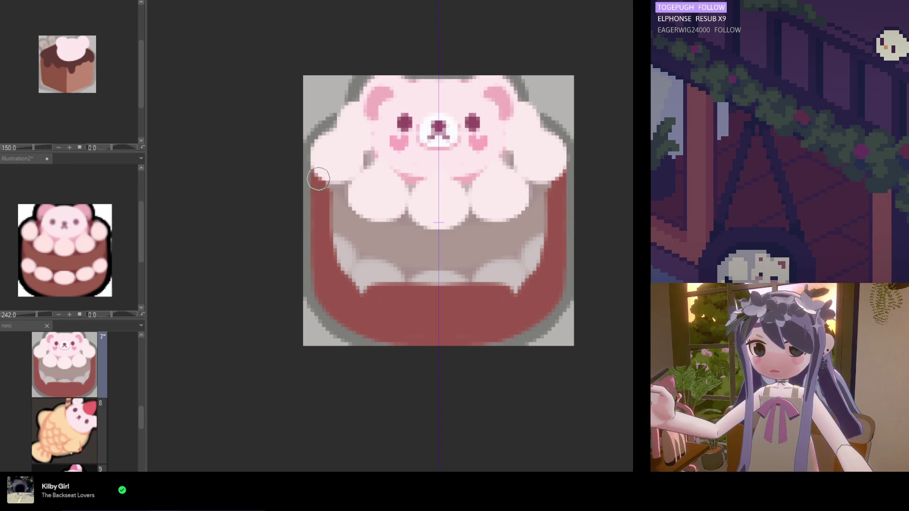
pyautogui.moveTo(403, 136)
pyautogui.mouseDown()
pyautogui.moveTo(334, 162)
pyautogui.moveTo(371, 158)
pyautogui.moveTo(365, 197)
pyautogui.moveTo(391, 275)
pyautogui.moveTo(490, 278)
pyautogui.moveTo(500, 257)
pyautogui.moveTo(479, 282)
pyautogui.moveTo(400, 231)
pyautogui.mouseUp()
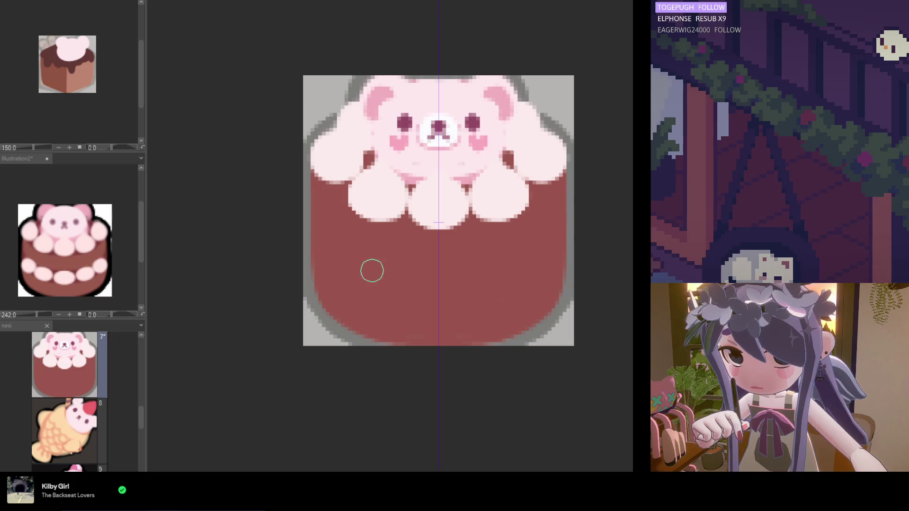
pyautogui.moveTo(54, 278); pyautogui.dragTo(56, 278)
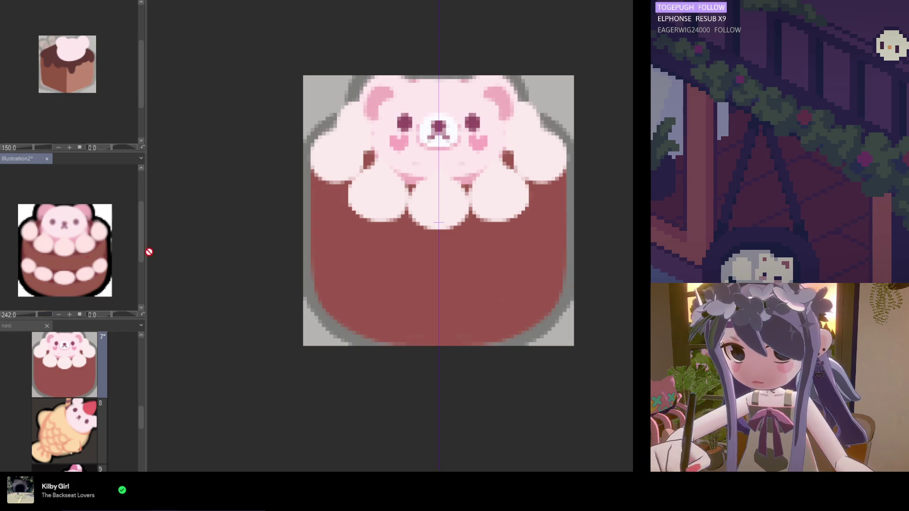
# - Paint darker red-brown curved bands across the middle of the cake
pyautogui.moveTo(310, 234); pyautogui.dragTo(428, 268)
pyautogui.hotkey('ctrl', 'z')
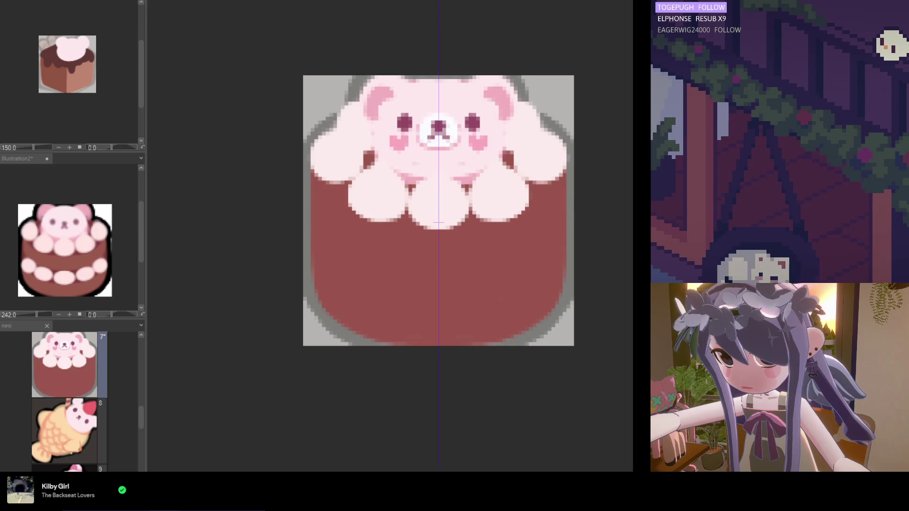
pyautogui.moveTo(314, 249); pyautogui.dragTo(433, 284)
pyautogui.moveTo(325, 264); pyautogui.dragTo(485, 282)
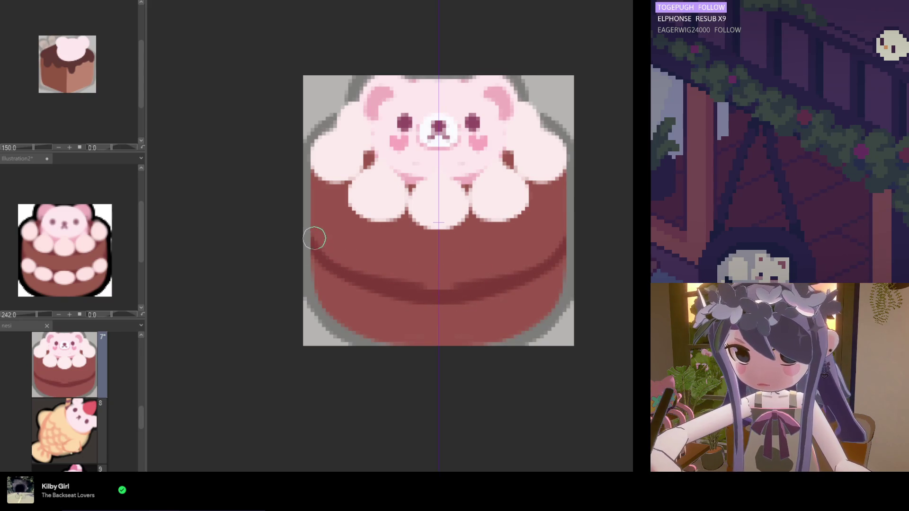
pyautogui.moveTo(315, 239); pyautogui.dragTo(402, 278)
pyautogui.moveTo(314, 235); pyautogui.dragTo(386, 282)
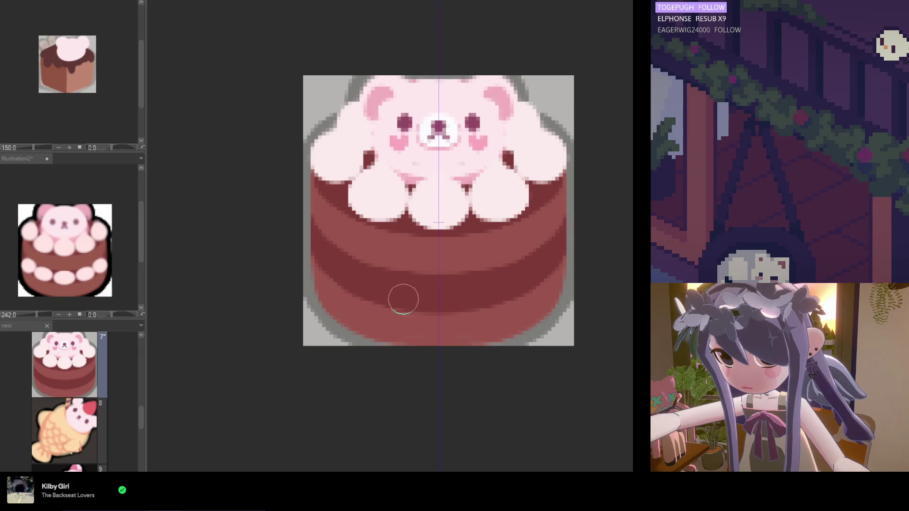
# - Compare the cake before and after the latest band edit, keep it, and zoom in on the cake
pyautogui.scroll(-4, 479, 272)
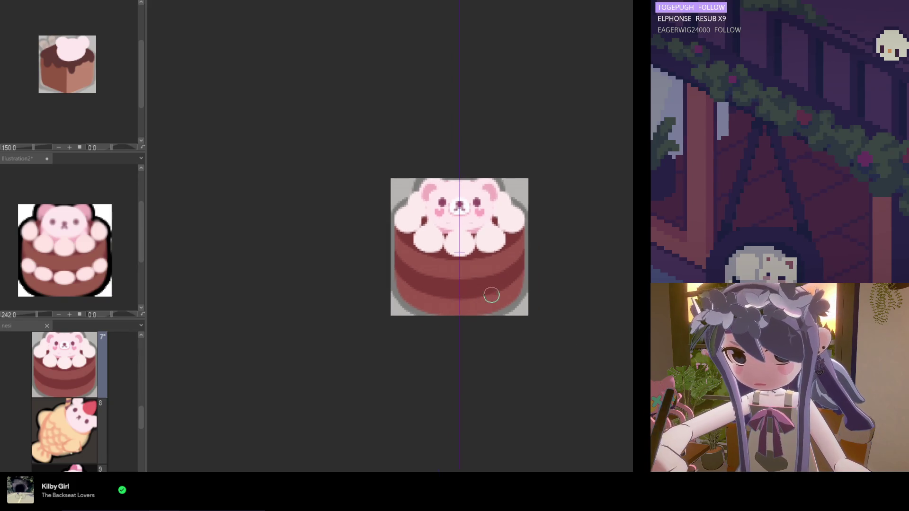
pyautogui.scroll(3, 483, 303)
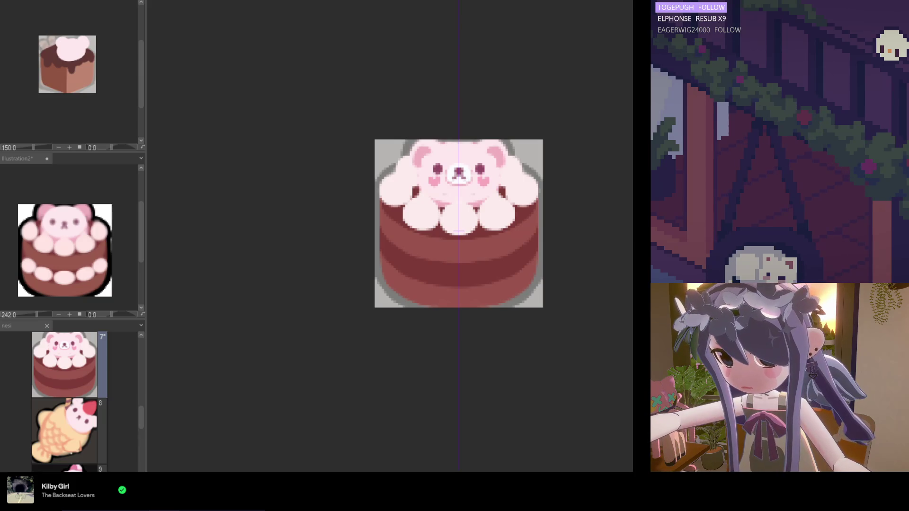
pyautogui.hotkey('ctrl', 'z')
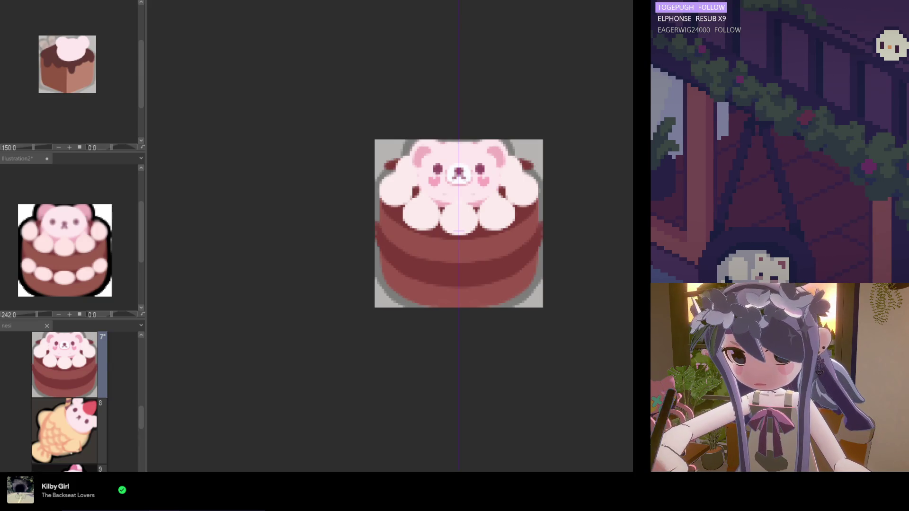
pyautogui.hotkey('ctrl', 'y')
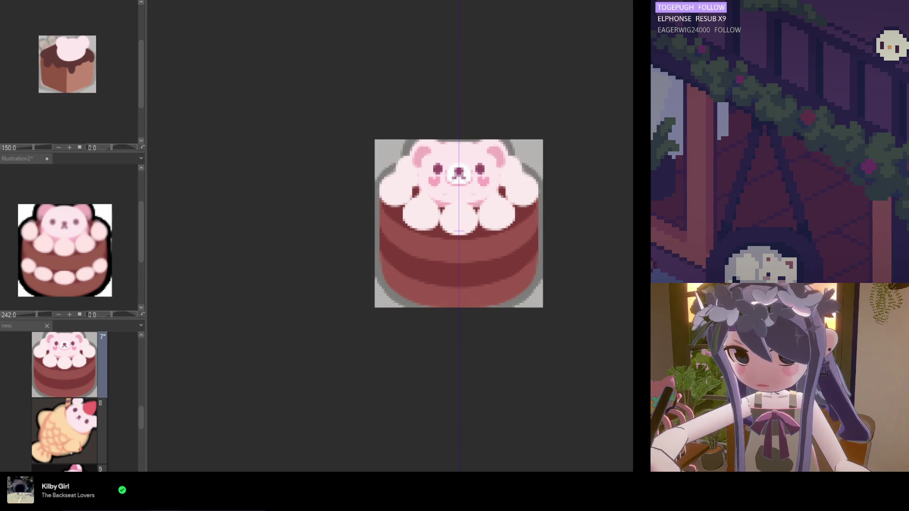
pyautogui.hotkey('ctrl', '+')
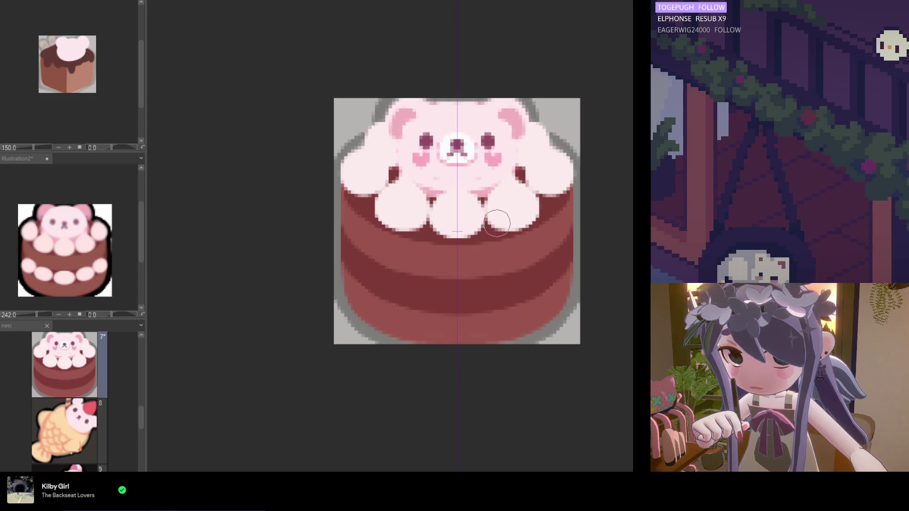
# - Paint mirrored white cream puffs along the cake's dark middle band and reshape their edges
pyautogui.moveTo(456, 294)
pyautogui.mouseDown()
pyautogui.moveTo(453, 302)
pyautogui.moveTo(458, 294)
pyautogui.mouseUp()
pyautogui.moveTo(400, 287)
pyautogui.mouseDown()
pyautogui.moveTo(412, 290)
pyautogui.moveTo(394, 282)
pyautogui.moveTo(412, 284)
pyautogui.moveTo(399, 282)
pyautogui.moveTo(395, 294)
pyautogui.moveTo(412, 292)
pyautogui.moveTo(363, 250)
pyautogui.moveTo(352, 254)
pyautogui.moveTo(355, 265)
pyautogui.moveTo(372, 261)
pyautogui.moveTo(349, 258)
pyautogui.moveTo(355, 273)
pyautogui.moveTo(360, 256)
pyautogui.moveTo(413, 283)
pyautogui.moveTo(396, 298)
pyautogui.moveTo(399, 263)
pyautogui.moveTo(396, 285)
pyautogui.moveTo(393, 268)
pyautogui.moveTo(360, 263)
pyautogui.moveTo(380, 264)
pyautogui.mouseUp()
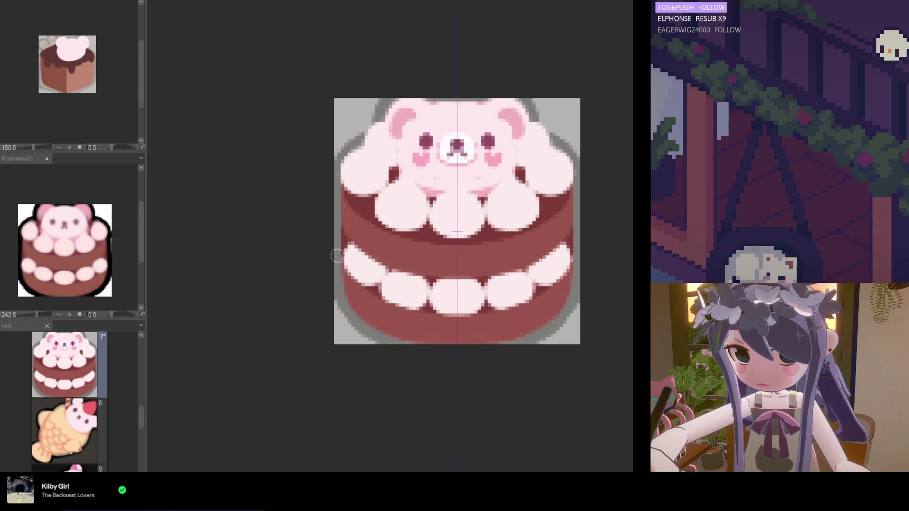
pyautogui.moveTo(348, 259)
pyautogui.mouseDown()
pyautogui.moveTo(354, 279)
pyautogui.moveTo(416, 296)
pyautogui.mouseUp()
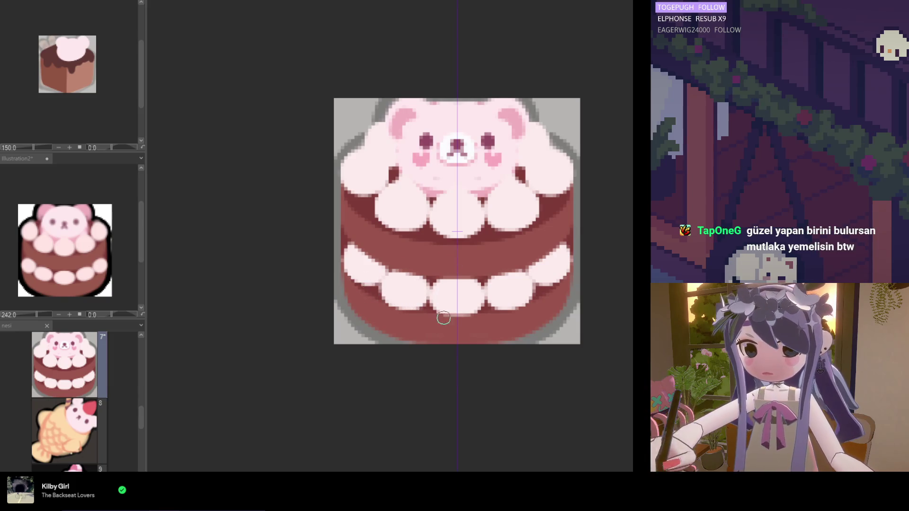
pyautogui.moveTo(470, 314)
pyautogui.mouseDown()
pyautogui.moveTo(462, 308)
pyautogui.moveTo(482, 302)
pyautogui.mouseUp()
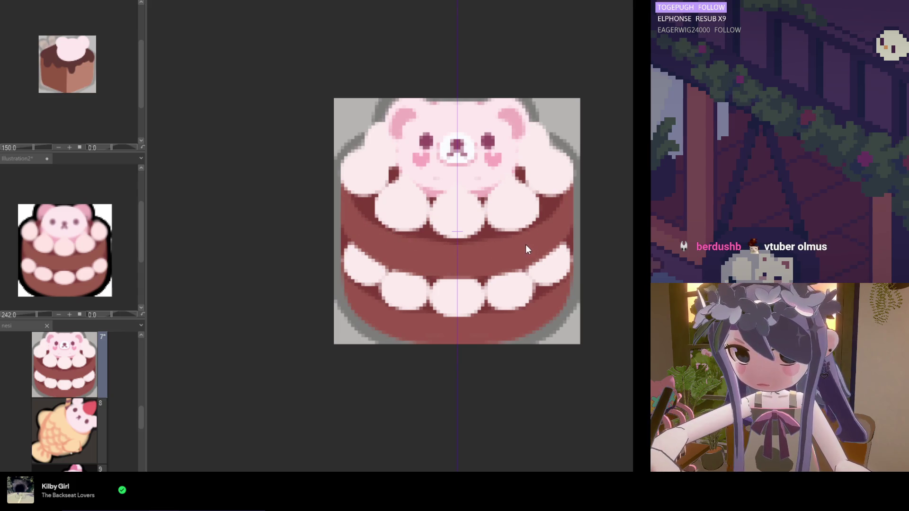
pyautogui.scroll(-2, 453, 248)
# - Enlarge the brush and recolour the grey gaps beside the bear's ears pale blue
pyautogui.press(']')
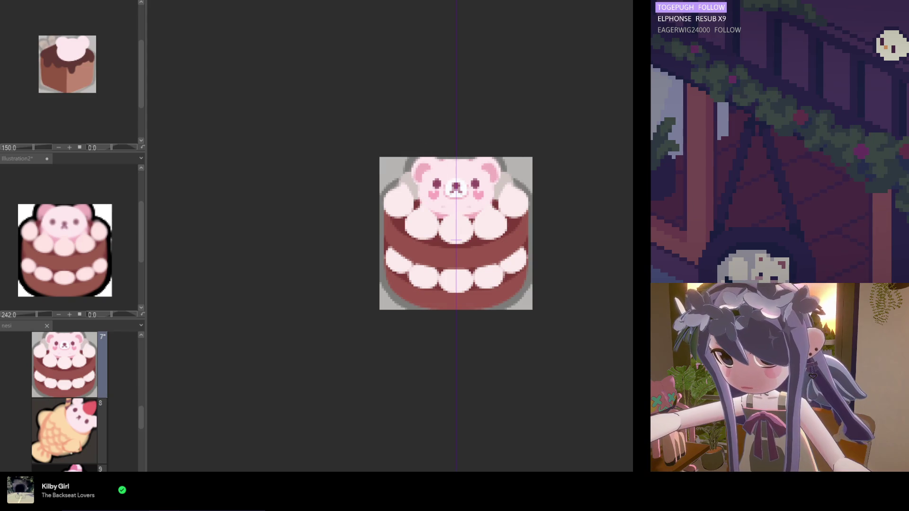
pyautogui.hotkey('ctrl', 'z')
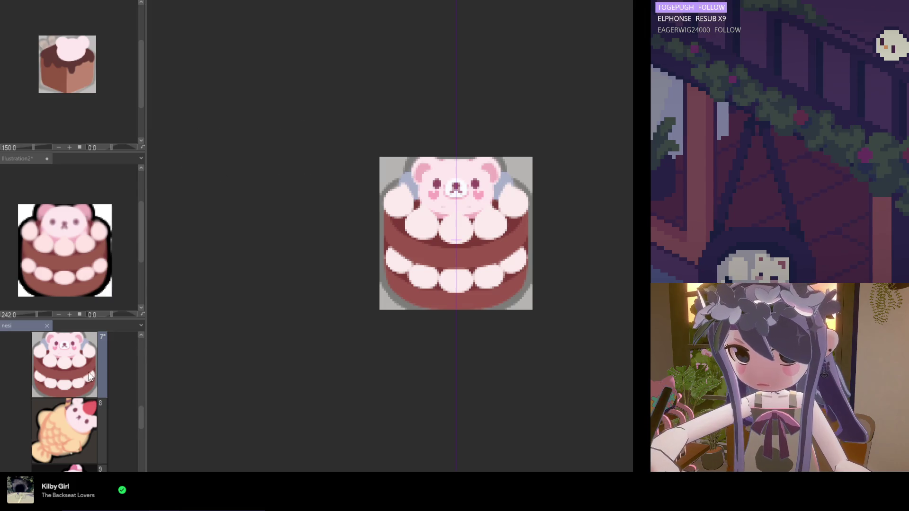
pyautogui.scroll(-3, 88, 371)
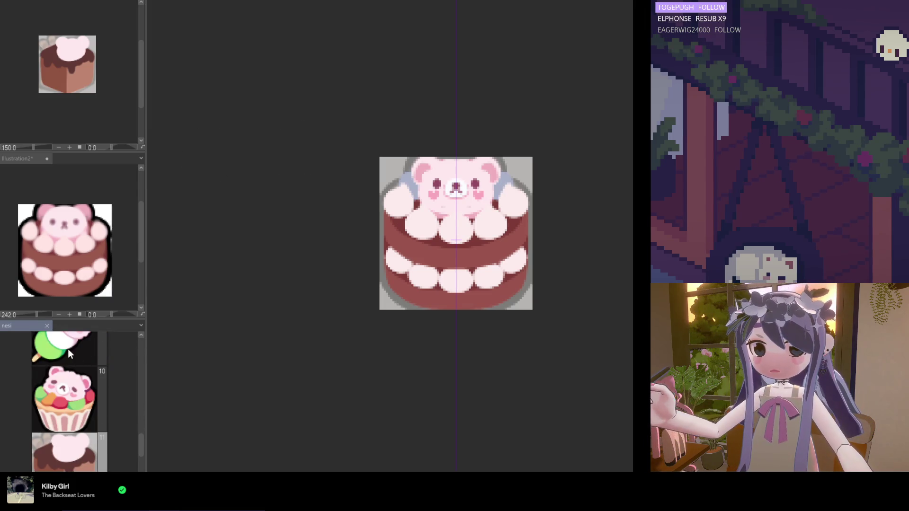
# - Show the page 9 dango bear as reference, return to page 7, and sample the head's colour
pyautogui.click(67, 348)
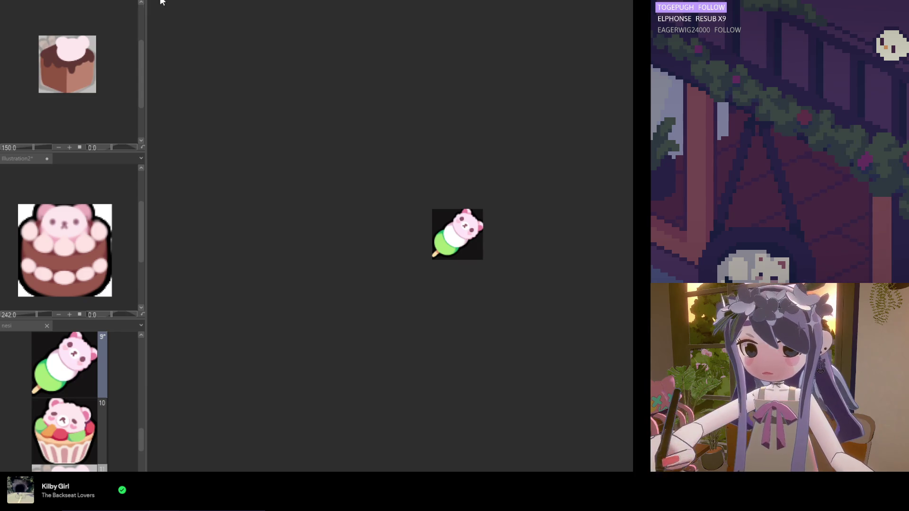
pyautogui.scroll(3, 82, 71)
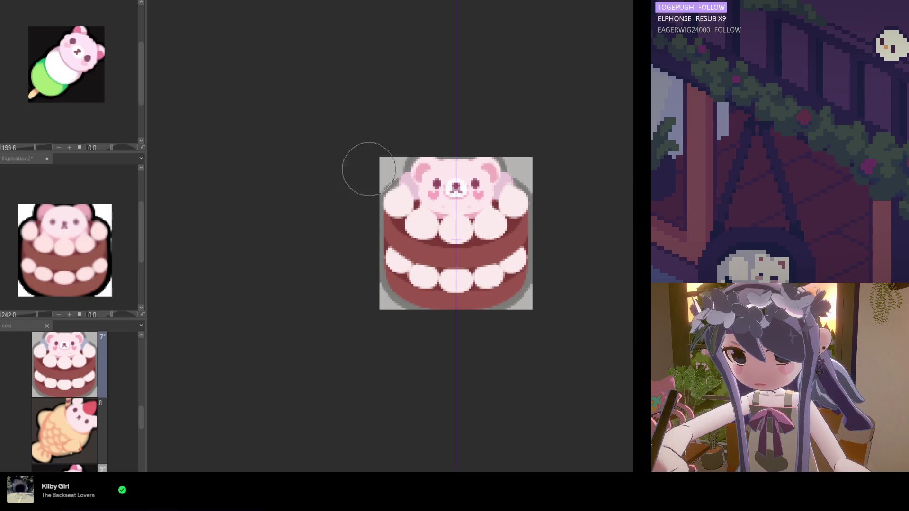
pyautogui.moveTo(140, 415)
pyautogui.mouseDown()
pyautogui.moveTo(138, 450)
pyautogui.moveTo(137, 443)
pyautogui.mouseUp()
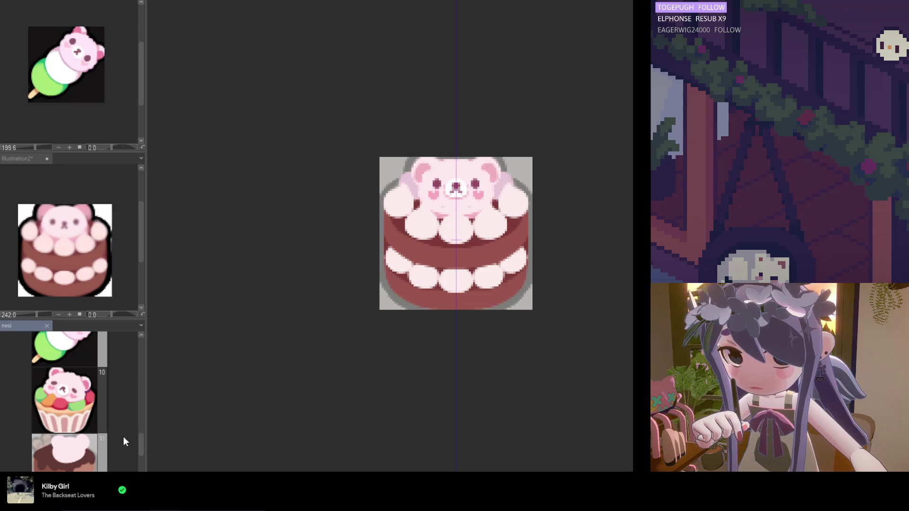
pyautogui.moveTo(339, 173)
pyautogui.mouseDown()
pyautogui.moveTo(450, 178)
pyautogui.moveTo(496, 168)
pyautogui.mouseUp()
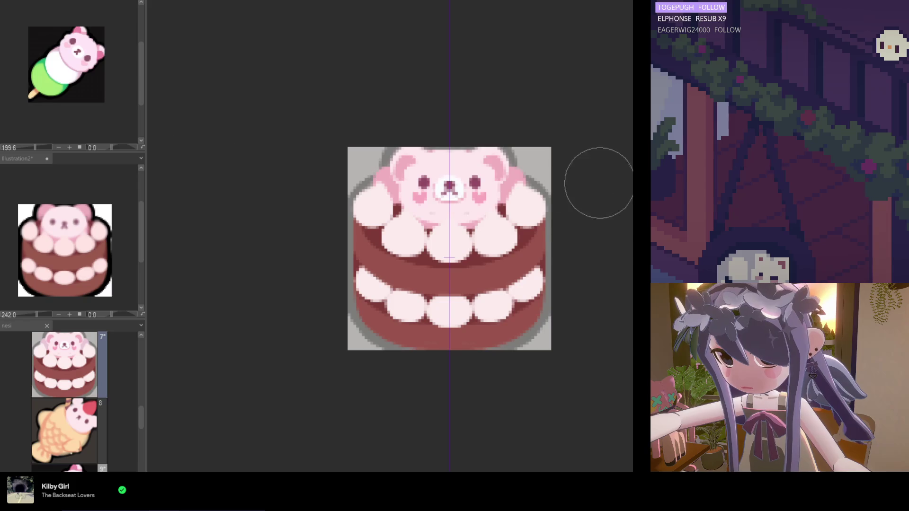
pyautogui.scroll(-1, 556, 180)
pyautogui.scroll(2, 496, 181)
pyautogui.click(497, 201)
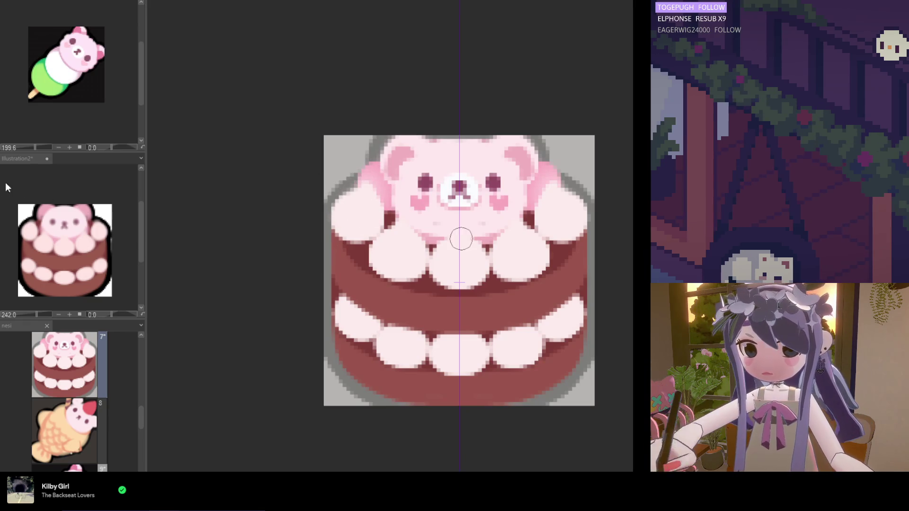
# - Paint a darker pink stroke on one ear, mirrored onto the other ear by the symmetry ruler
pyautogui.moveTo(369, 178); pyautogui.dragTo(374, 190)
pyautogui.scroll(-1, 383, 234)
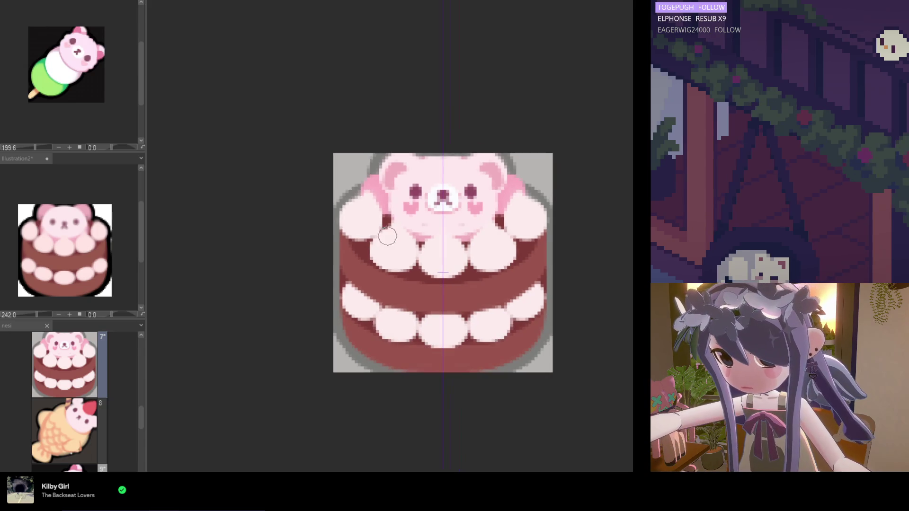
pyautogui.scroll(-1, 519, 268)
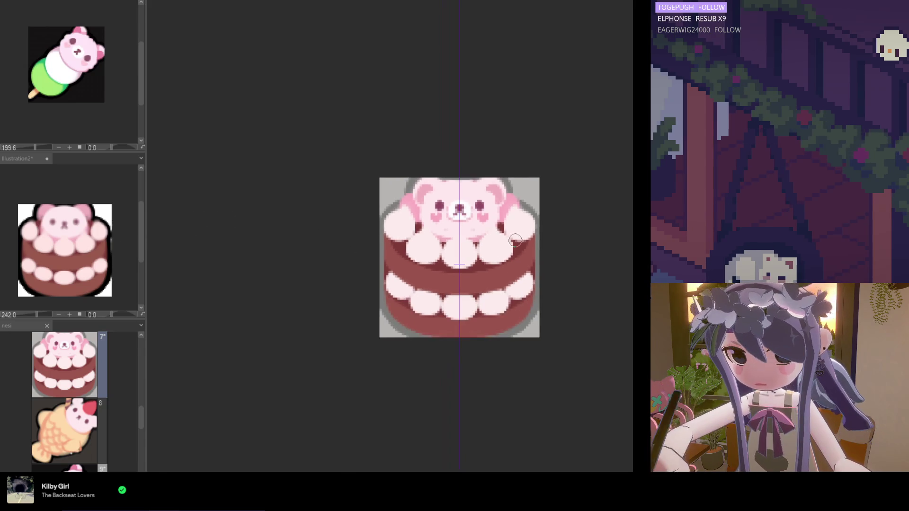
pyautogui.scroll(2, 519, 269)
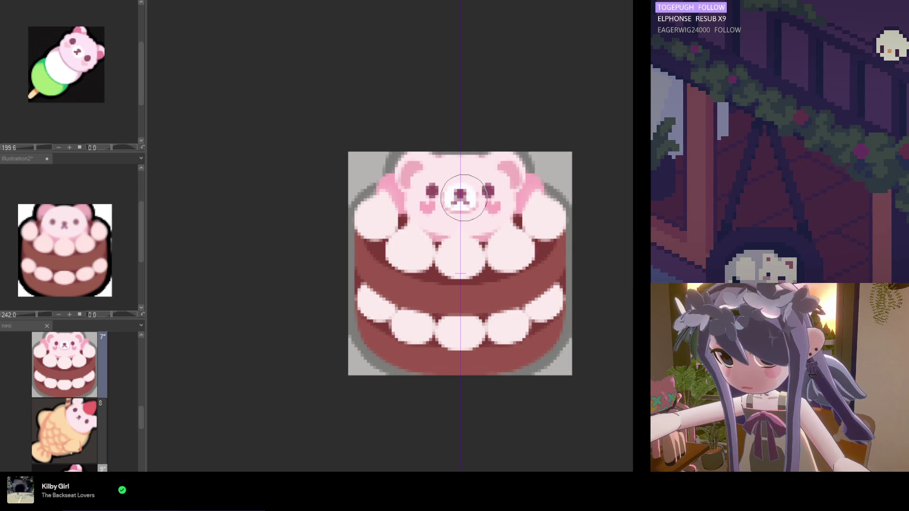
pyautogui.scroll(-3, 464, 198)
pyautogui.scroll(2, 466, 198)
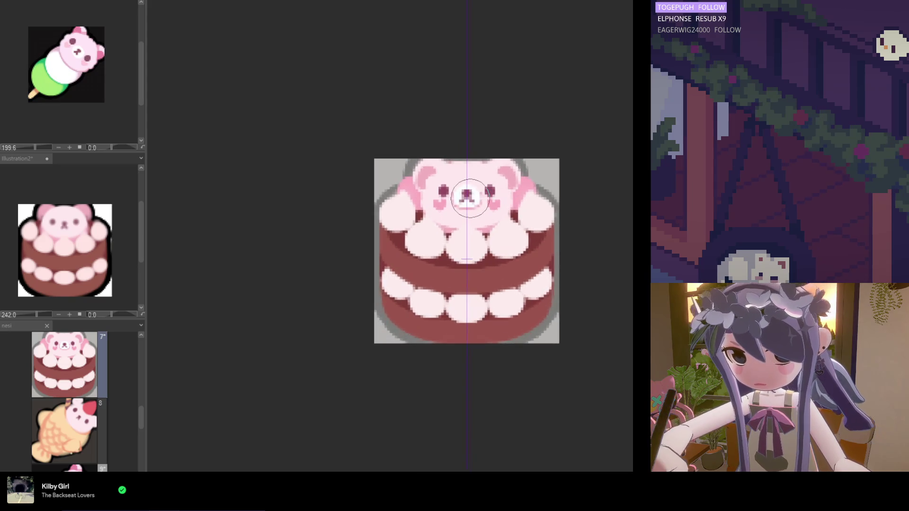
pyautogui.scroll(1, 470, 198)
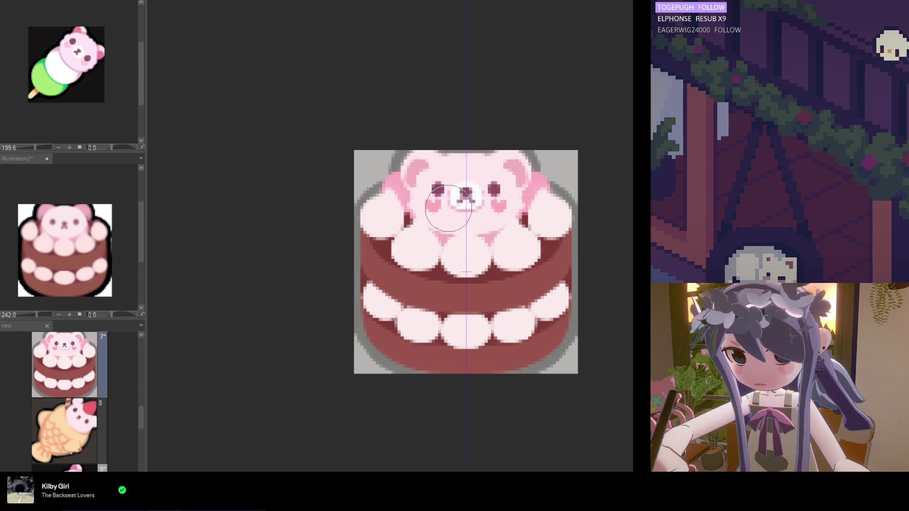
pyautogui.scroll(-2, 470, 197)
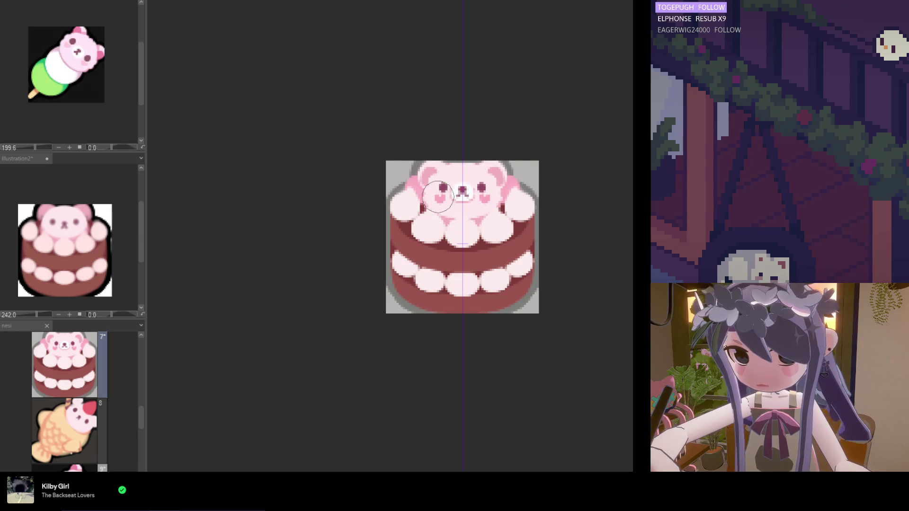
pyautogui.scroll(2, 438, 196)
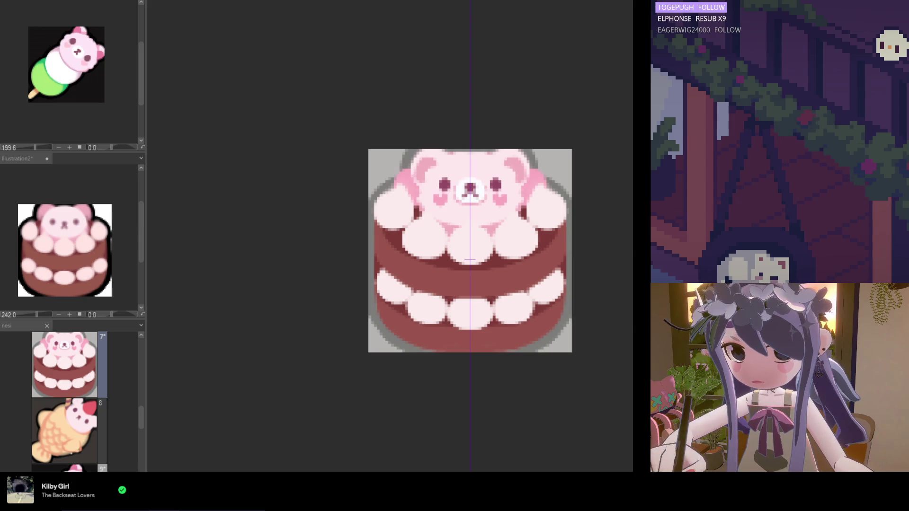
pyautogui.scroll(2, 374, 199)
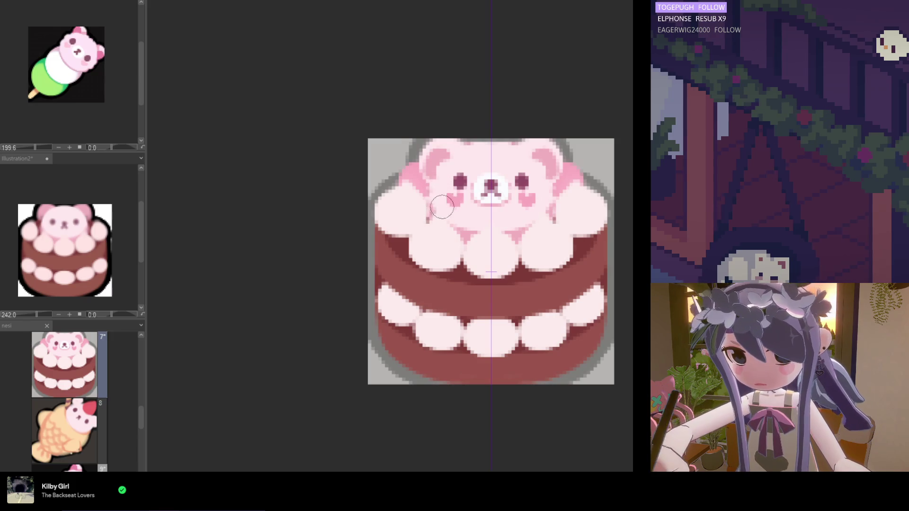
pyautogui.scroll(-3, 462, 187)
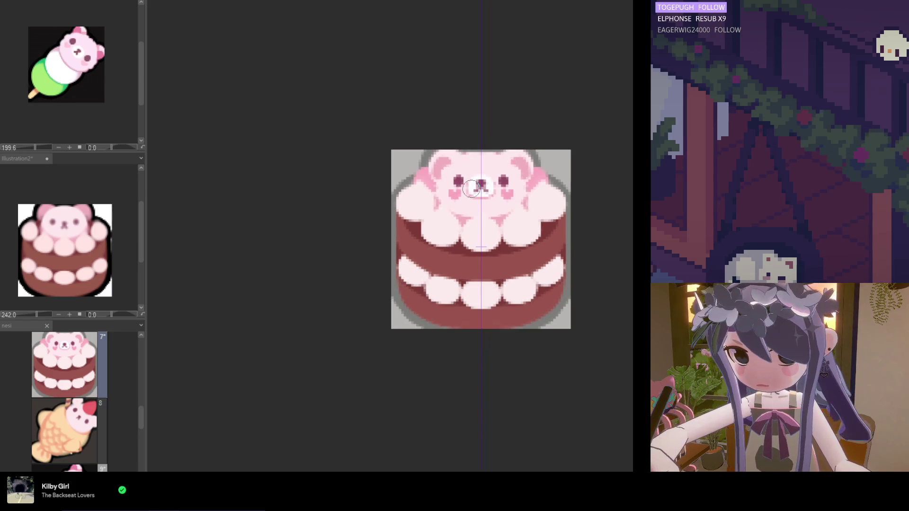
# - Sample the pink near the ear and paint mirrored dark pink marks under the bear's chin
pyautogui.scroll(3, 469, 208)
pyautogui.scroll(1, 468, 208)
pyautogui.scroll(1, 442, 188)
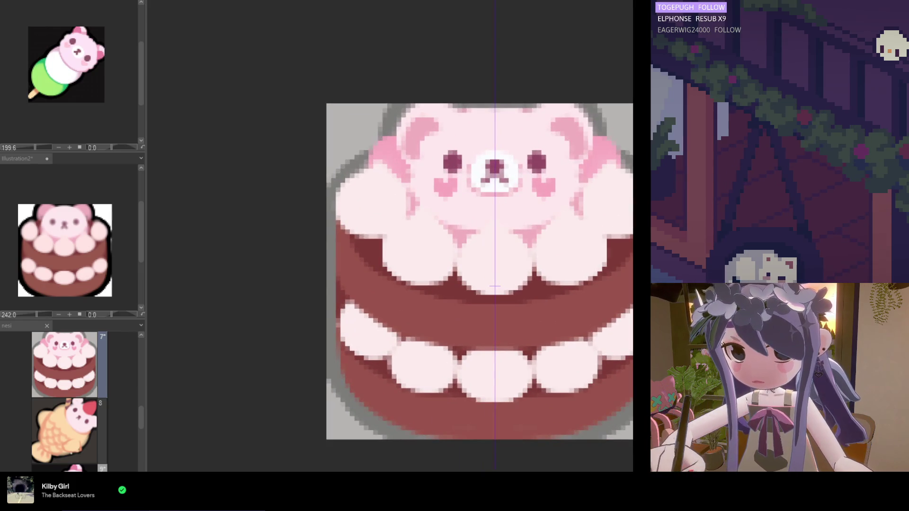
pyautogui.scroll(1, 426, 195)
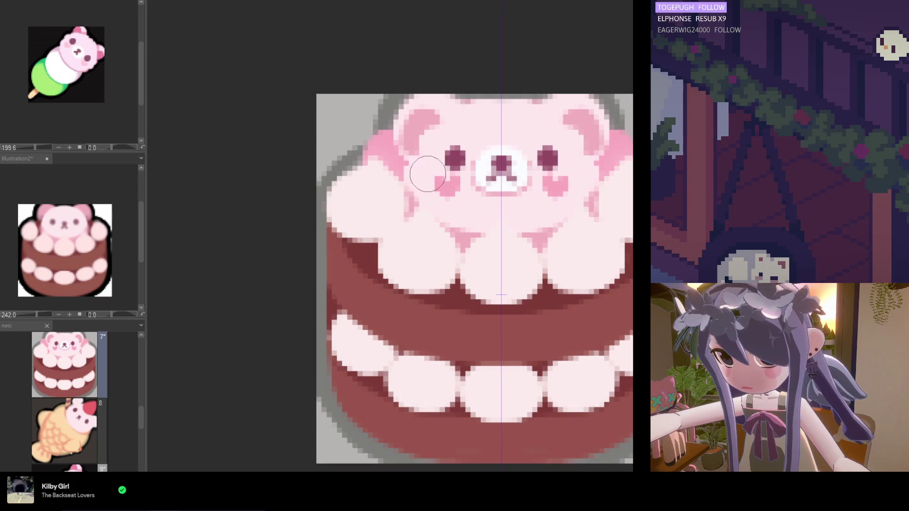
pyautogui.keyDown('alt'); pyautogui.click(397, 160); pyautogui.keyUp('alt')
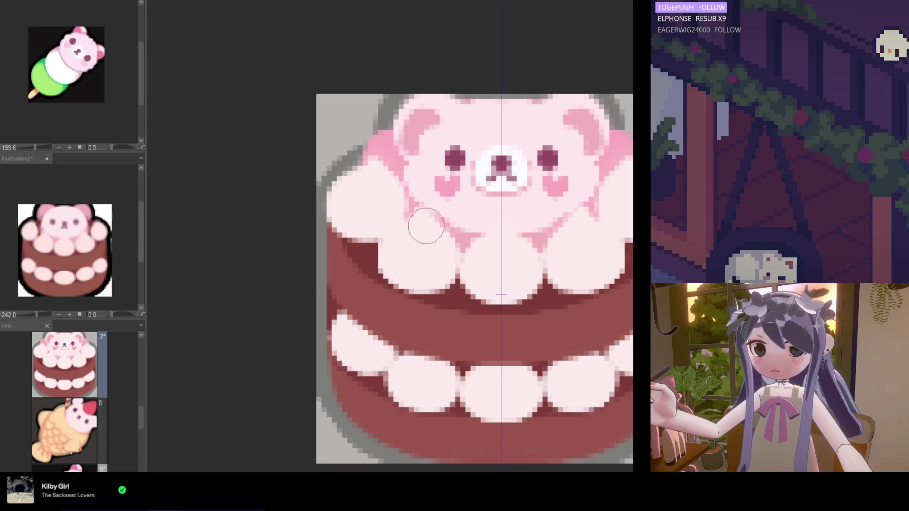
pyautogui.moveTo(439, 231); pyautogui.dragTo(464, 235)
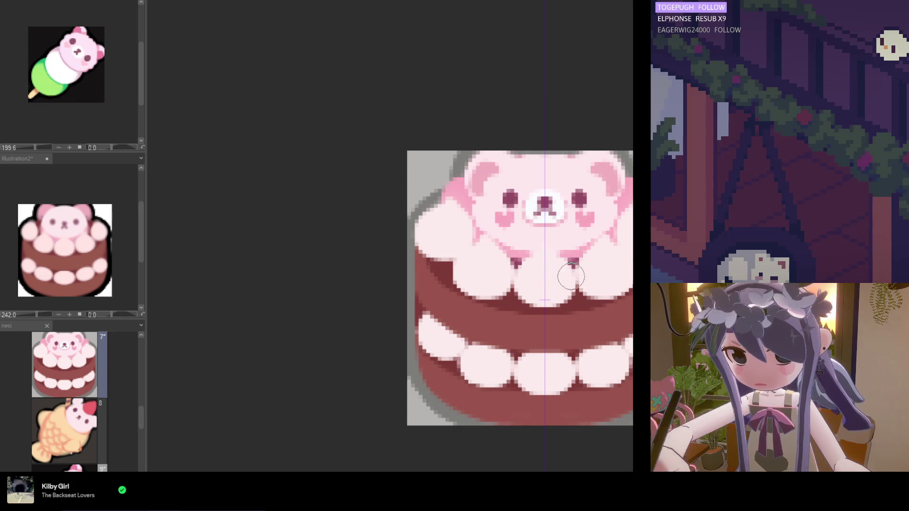
pyautogui.hotkey('ctrl', 'z')
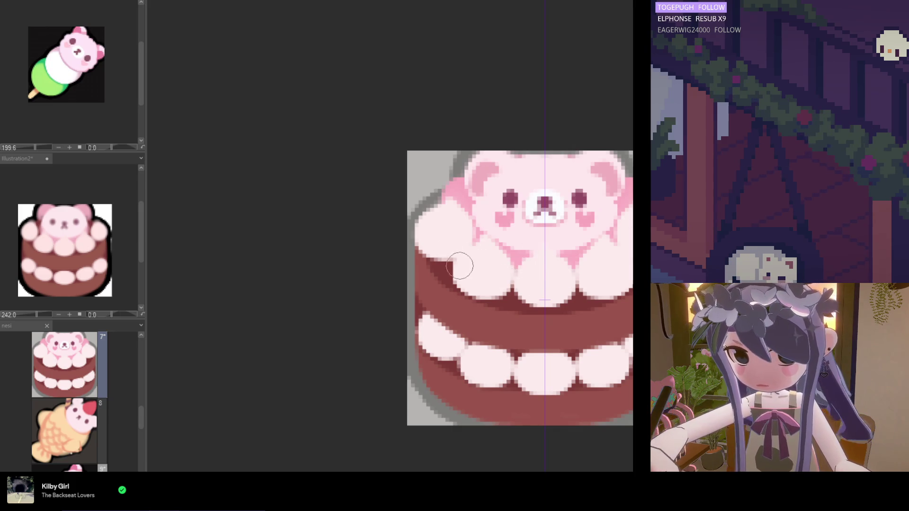
pyautogui.hotkey('ctrl', 'y')
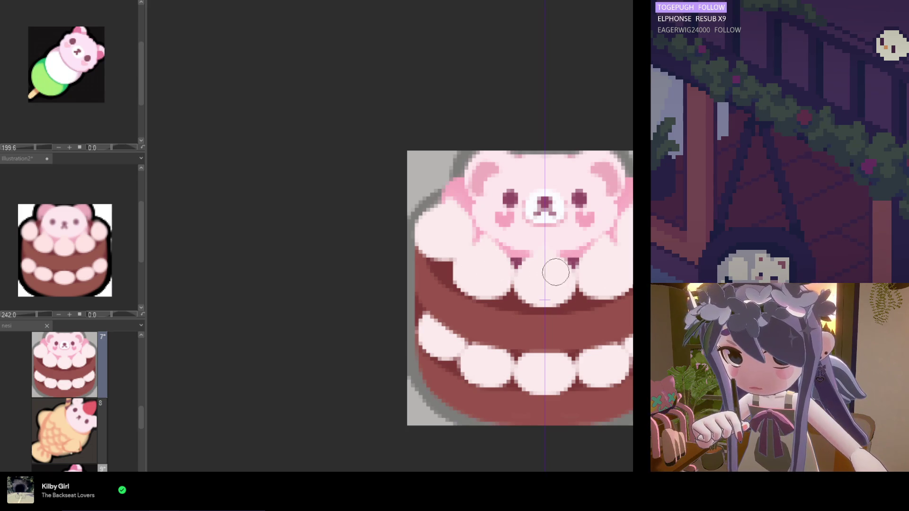
# - Add mirrored dark pink strokes beside the bear's arms and touch up the right cream puff's edge
pyautogui.moveTo(469, 223); pyautogui.dragTo(476, 240)
pyautogui.moveTo(483, 185); pyautogui.dragTo(469, 196)
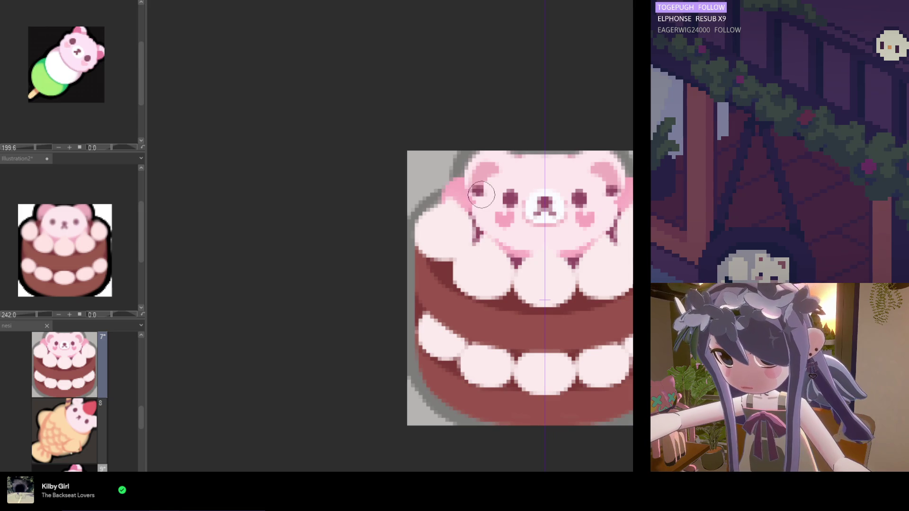
pyautogui.hotkey('ctrl', 'z')
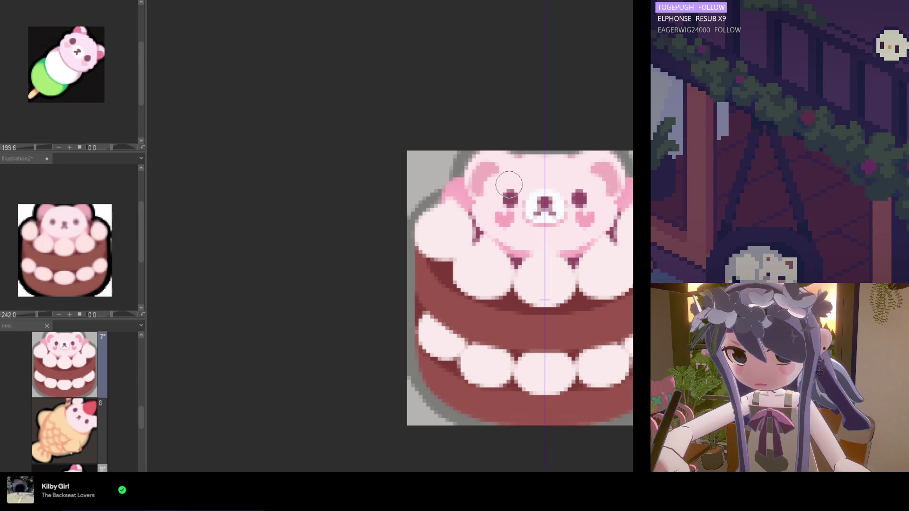
pyautogui.scroll(-3, 539, 209)
pyautogui.scroll(4, 542, 211)
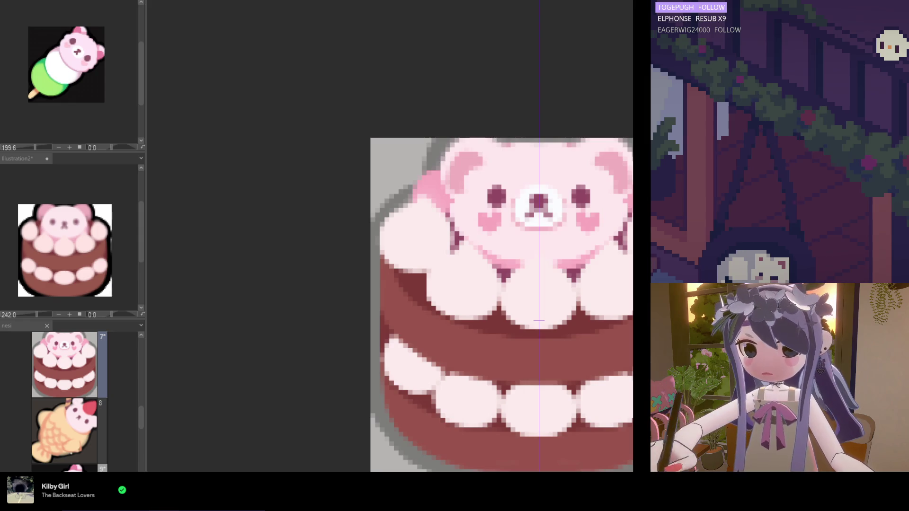
pyautogui.scroll(1, 492, 213)
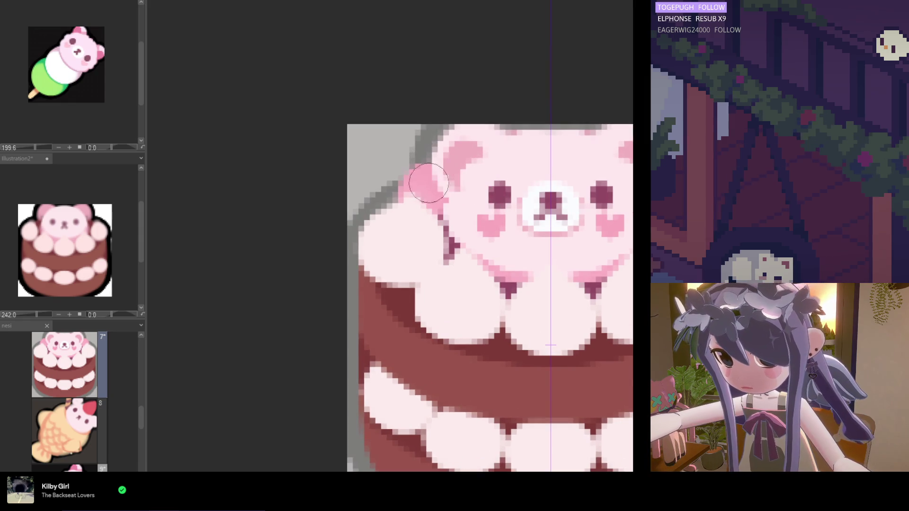
pyautogui.scroll(-2, 470, 186)
pyautogui.scroll(2, 464, 161)
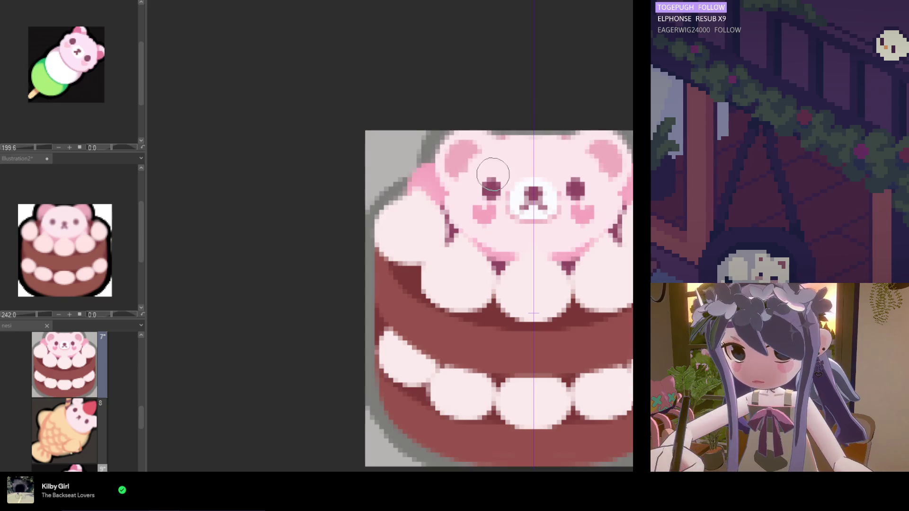
pyautogui.scroll(-3, 493, 124)
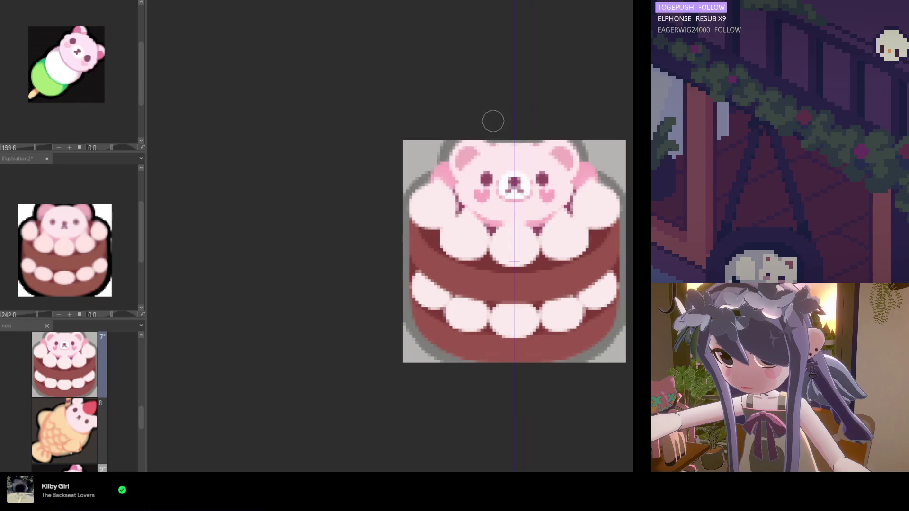
pyautogui.scroll(1, 514, 188)
pyautogui.scroll(1, 513, 188)
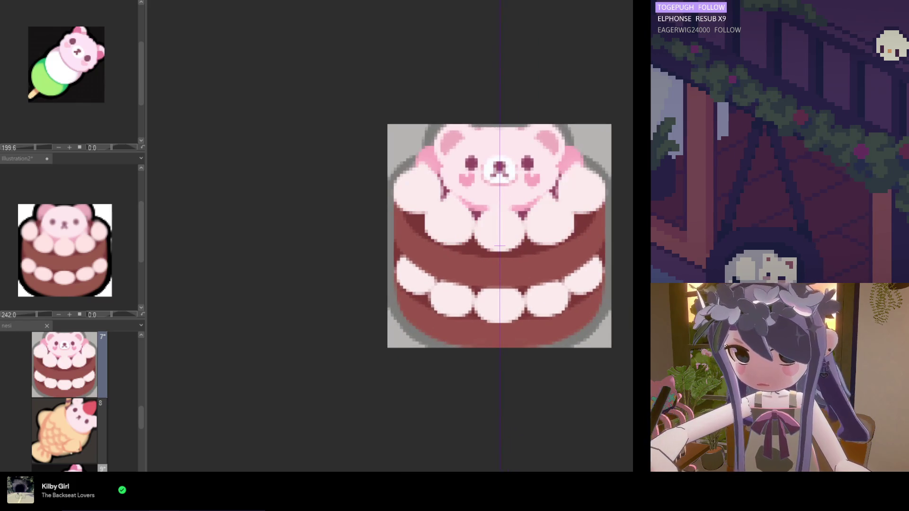
pyautogui.scroll(1, 449, 228)
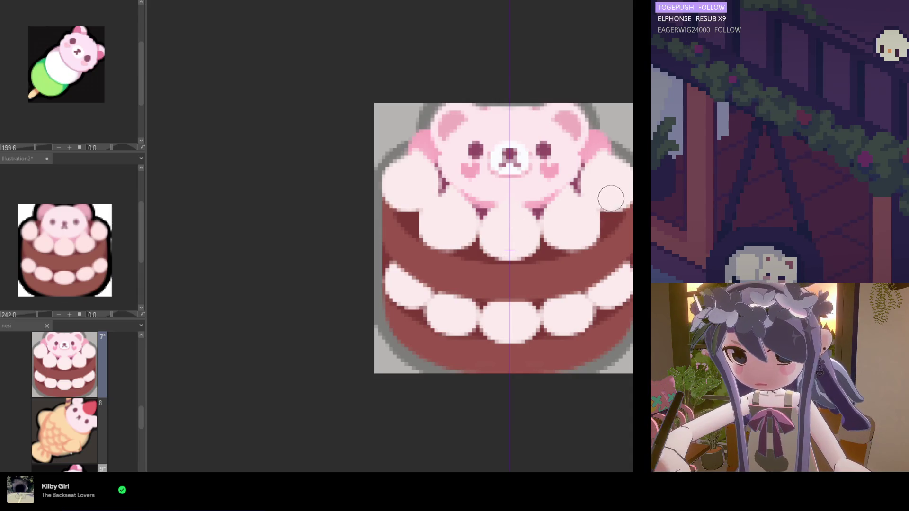
pyautogui.moveTo(584, 211); pyautogui.dragTo(592, 228)
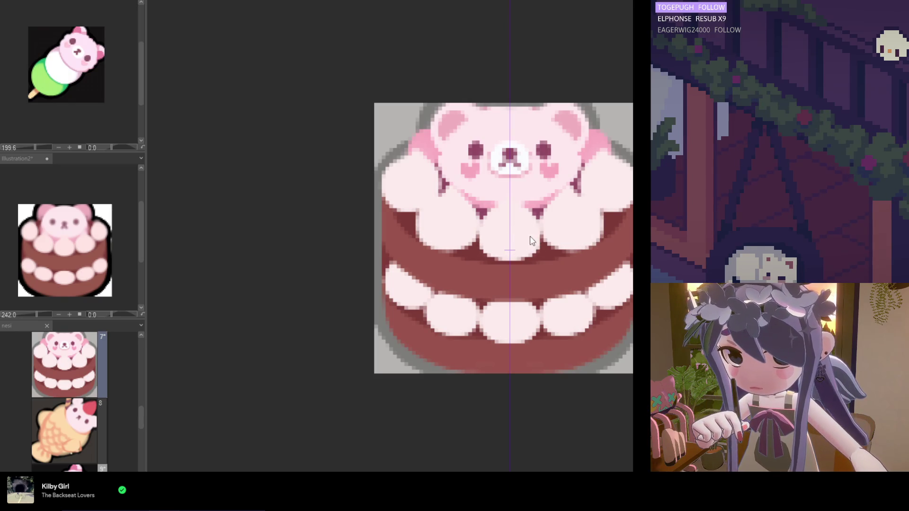
pyautogui.moveTo(518, 240); pyautogui.dragTo(517, 241)
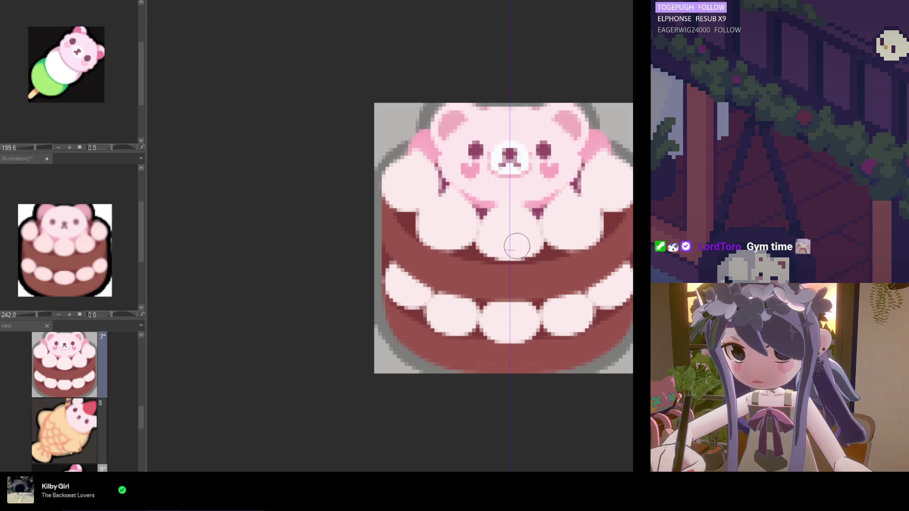
pyautogui.scroll(-1, 503, 261)
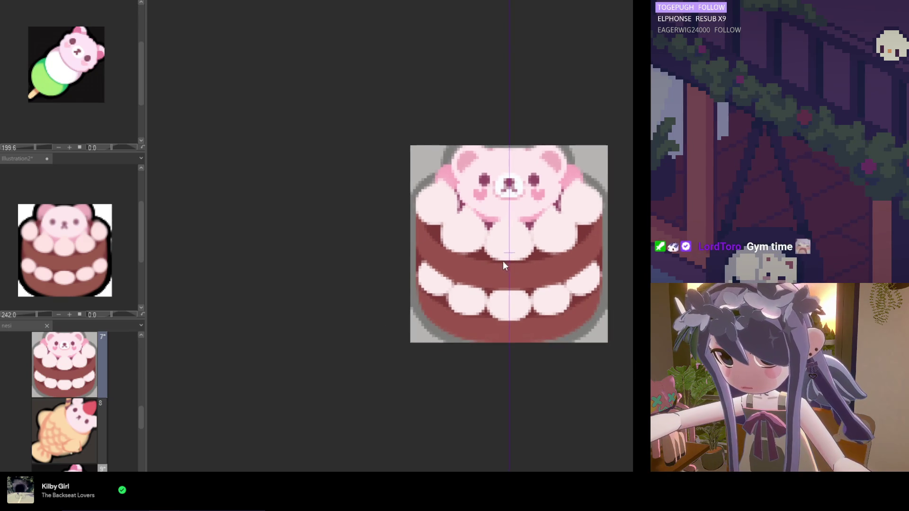
pyautogui.scroll(1, 504, 262)
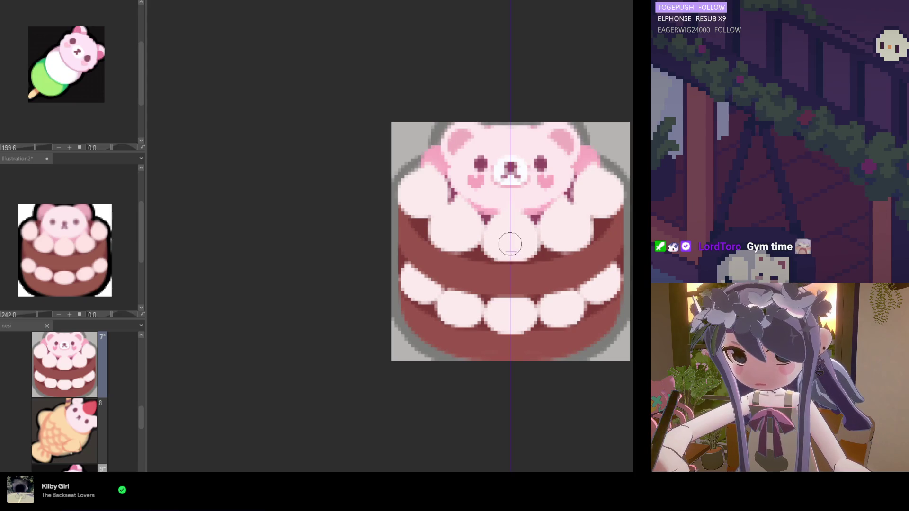
pyautogui.scroll(-1, 521, 312)
pyautogui.scroll(2, 516, 307)
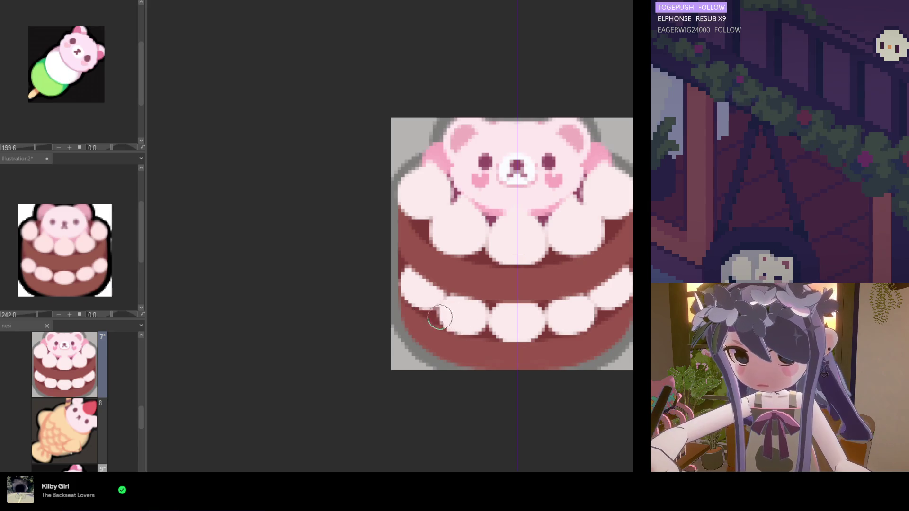
pyautogui.scroll(-3, 462, 305)
pyautogui.scroll(1, 459, 308)
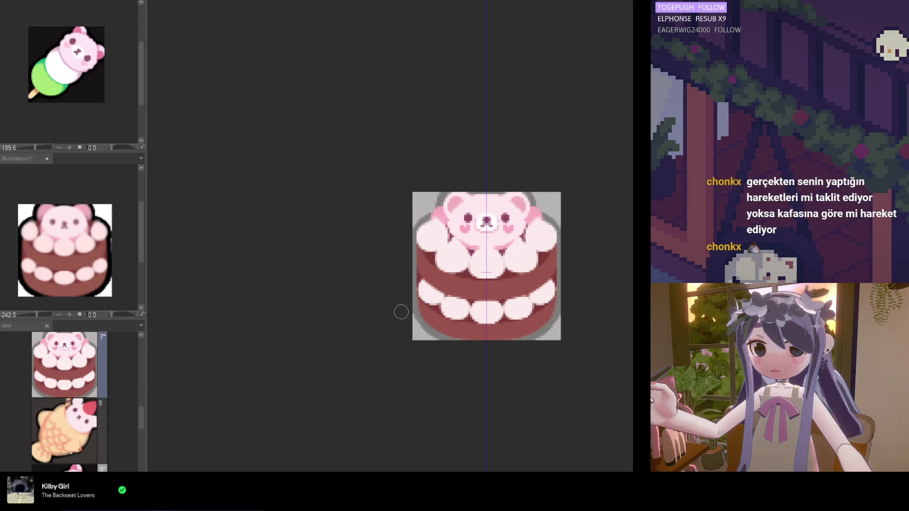
pyautogui.scroll(1, 502, 270)
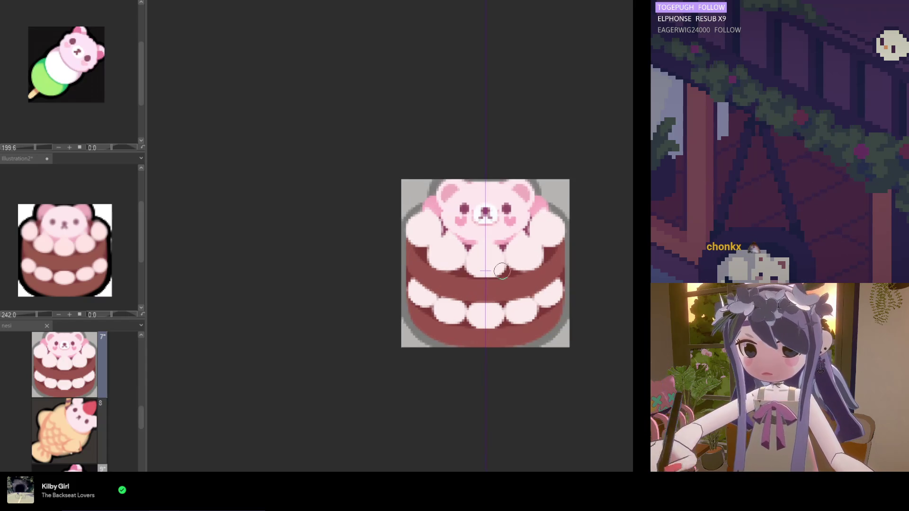
pyautogui.scroll(2, 502, 270)
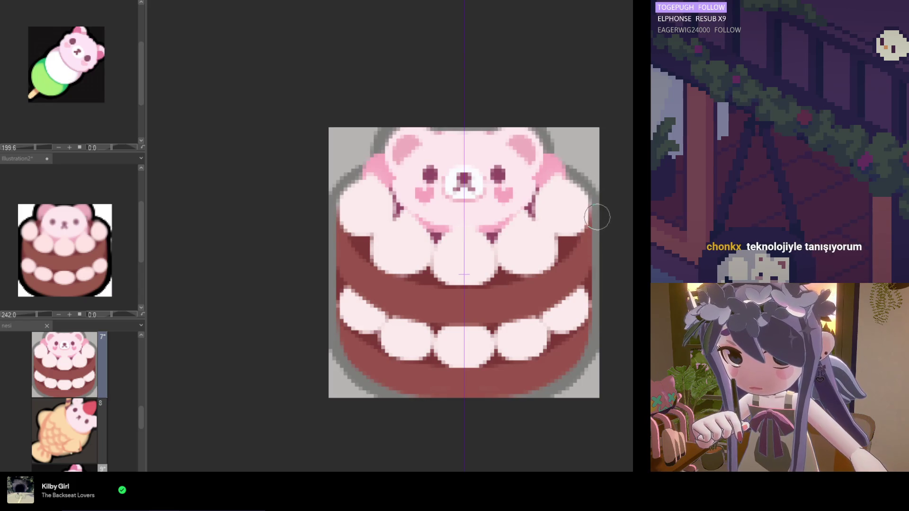
pyautogui.scroll(-1, 501, 287)
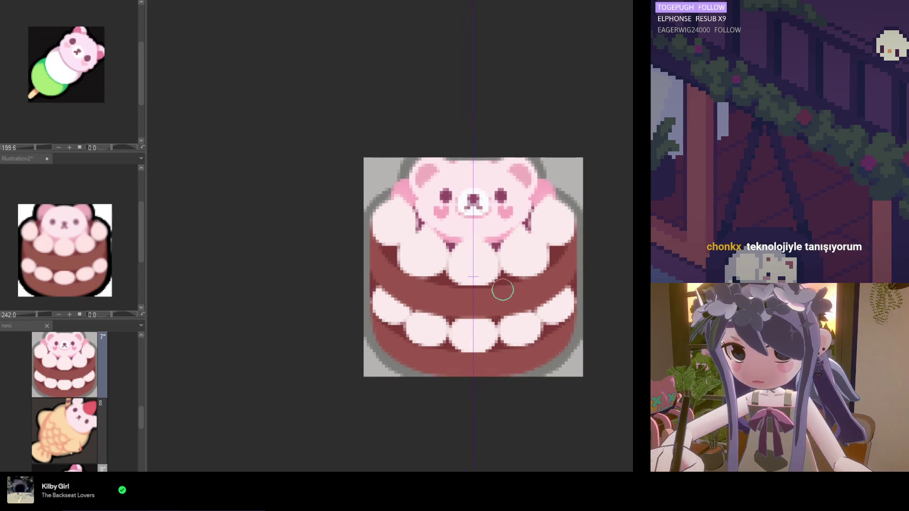
pyautogui.scroll(1, 382, 254)
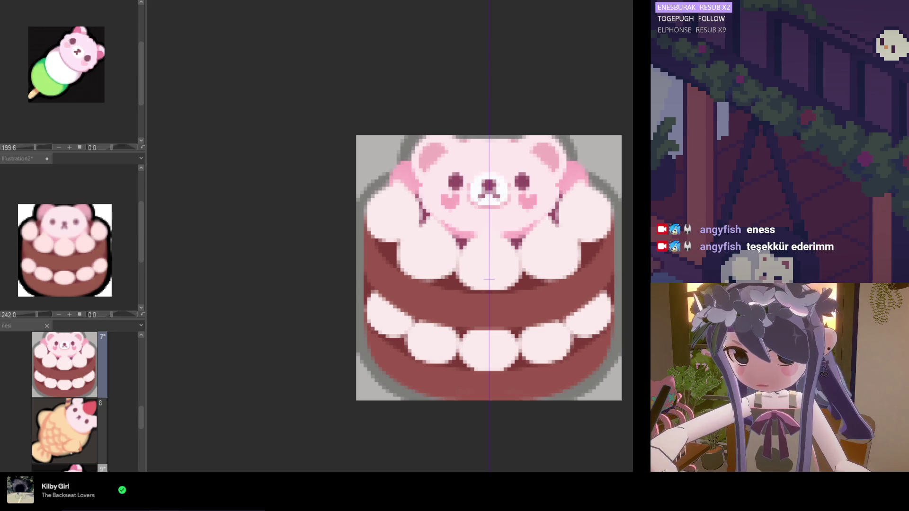
pyautogui.scroll(-2, 453, 302)
pyautogui.scroll(1, 436, 298)
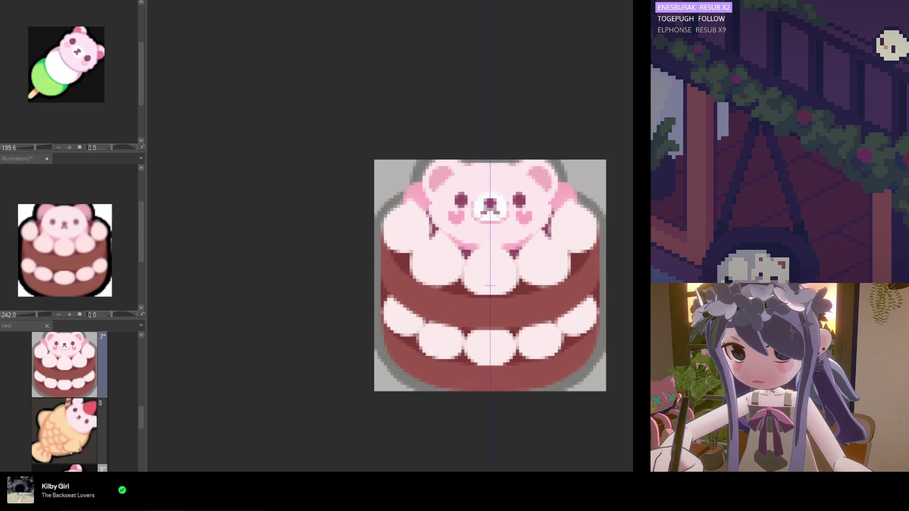
pyautogui.scroll(1, 393, 317)
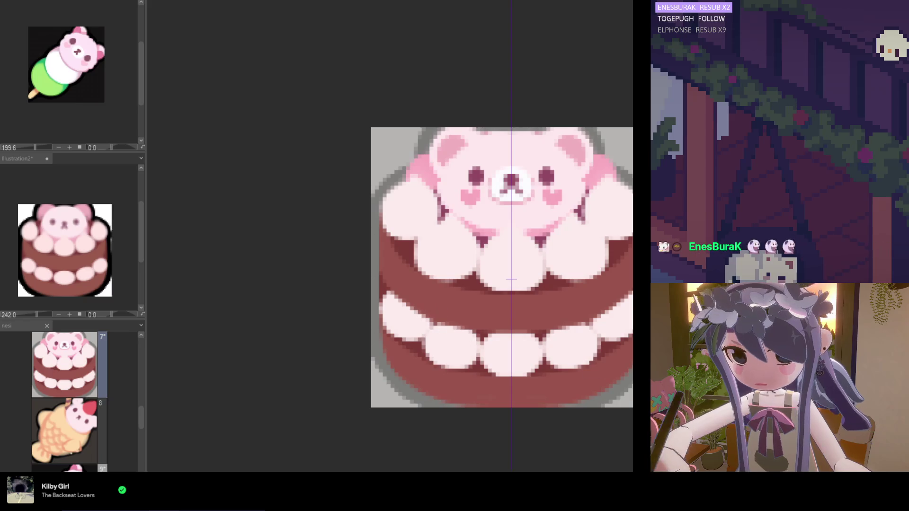
pyautogui.scroll(1, 418, 348)
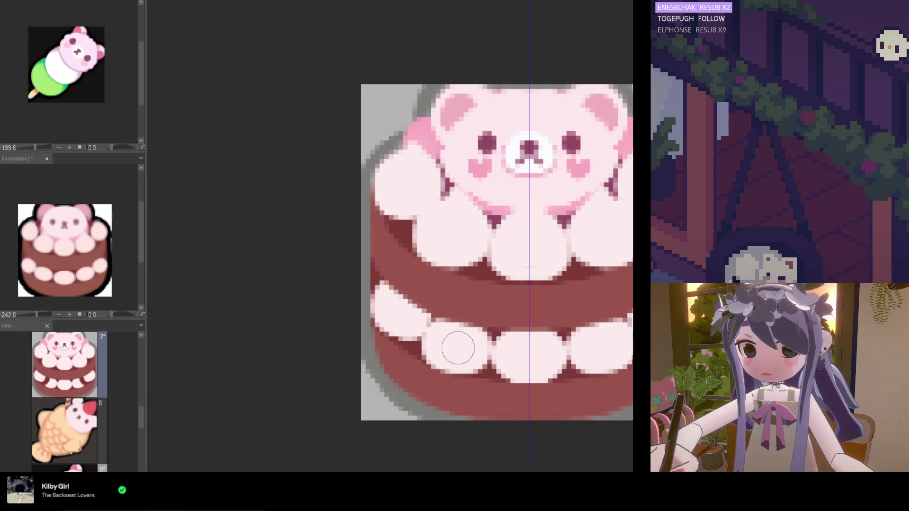
pyautogui.scroll(-5, 471, 351)
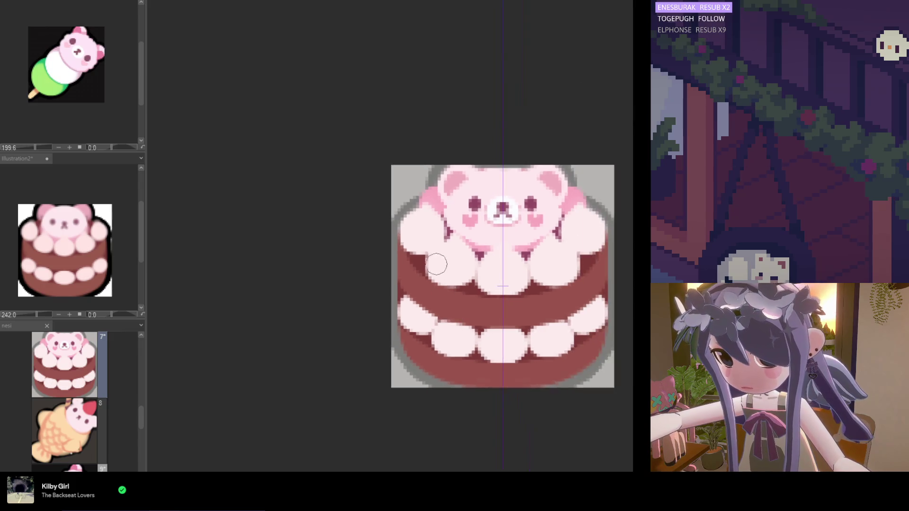
pyautogui.scroll(5, 468, 299)
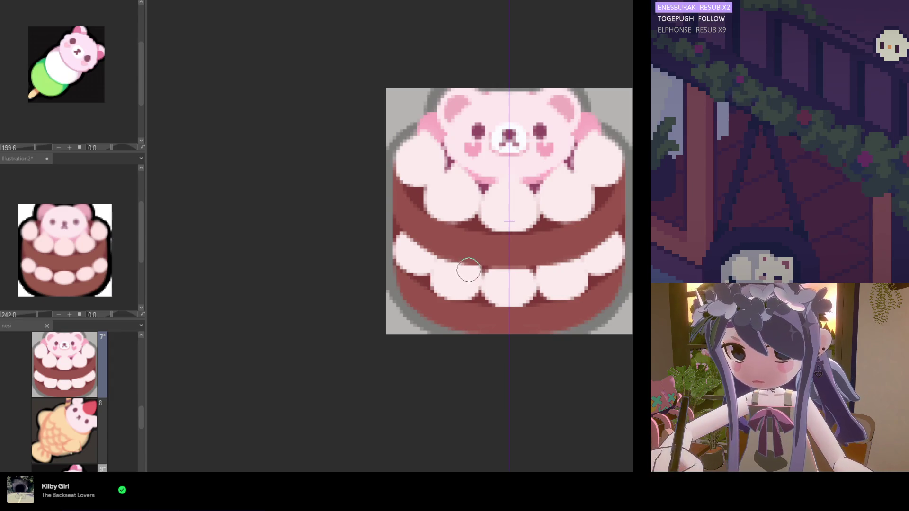
pyautogui.scroll(-2, 466, 245)
pyautogui.scroll(-3, 466, 244)
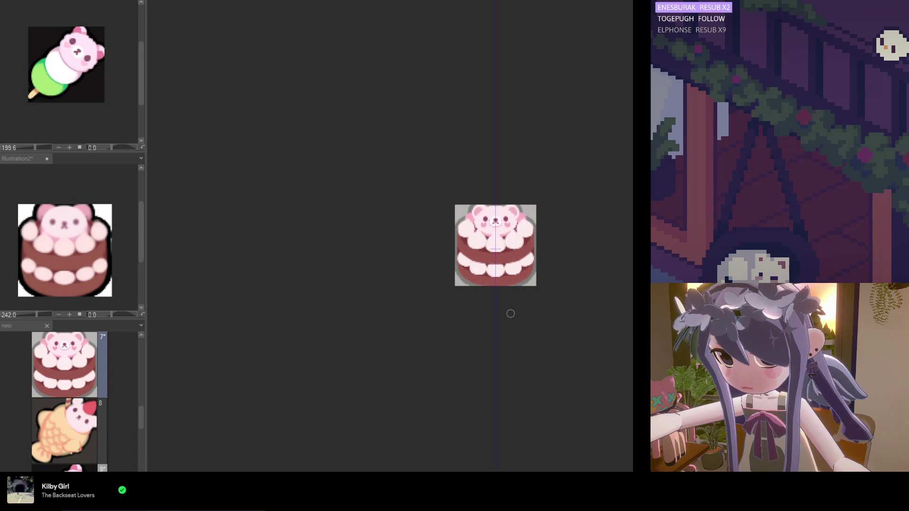
pyautogui.scroll(3, 478, 275)
pyautogui.scroll(1, 473, 262)
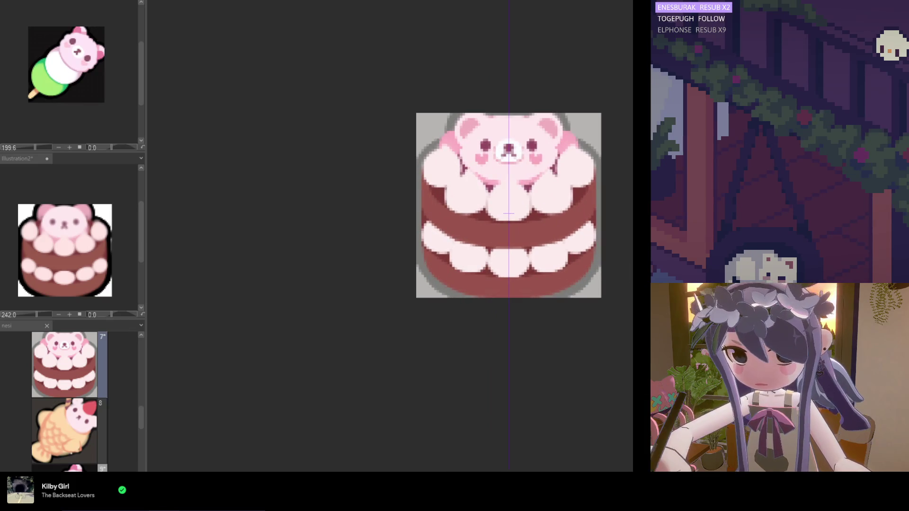
pyautogui.scroll(1, 416, 186)
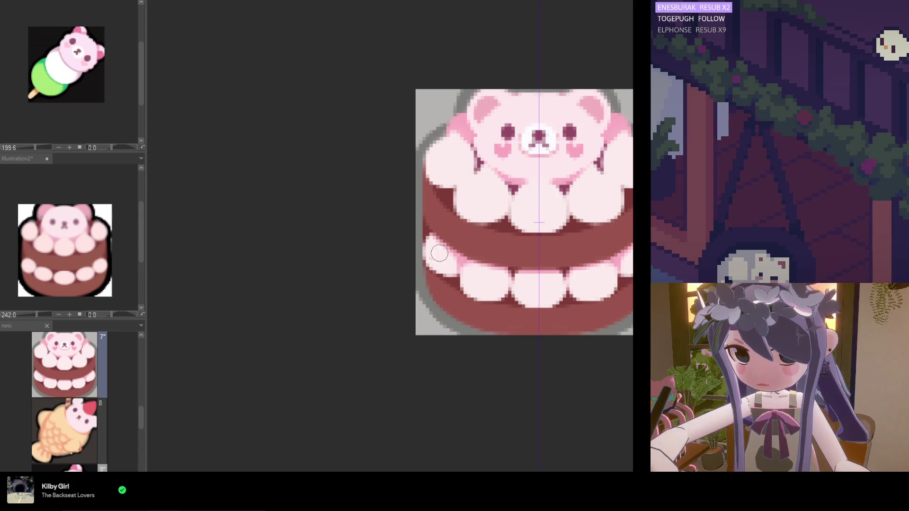
pyautogui.scroll(-5, 523, 256)
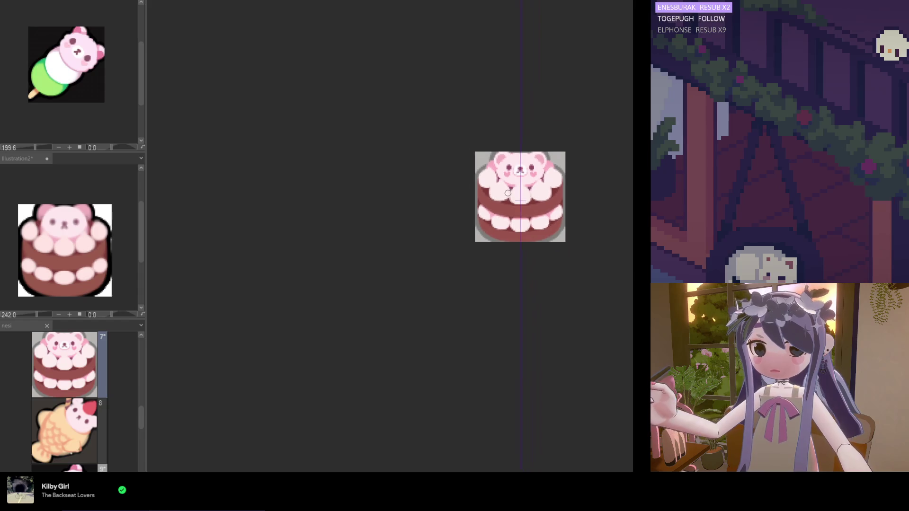
pyautogui.scroll(5, 499, 254)
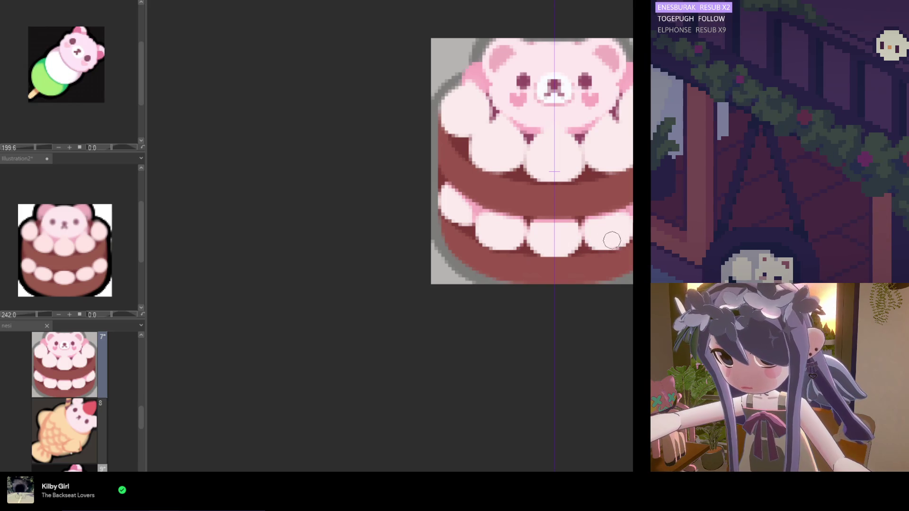
pyautogui.scroll(-3, 568, 242)
pyautogui.scroll(2, 543, 235)
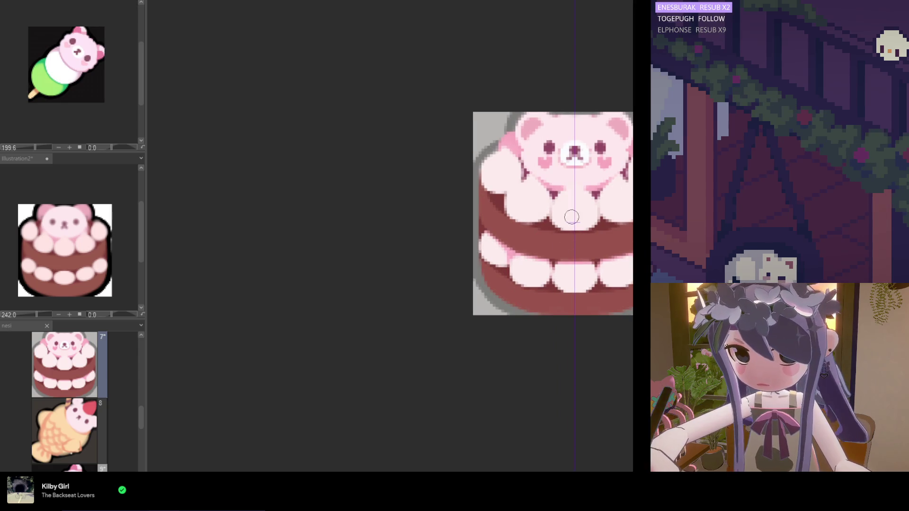
pyautogui.scroll(1, 556, 240)
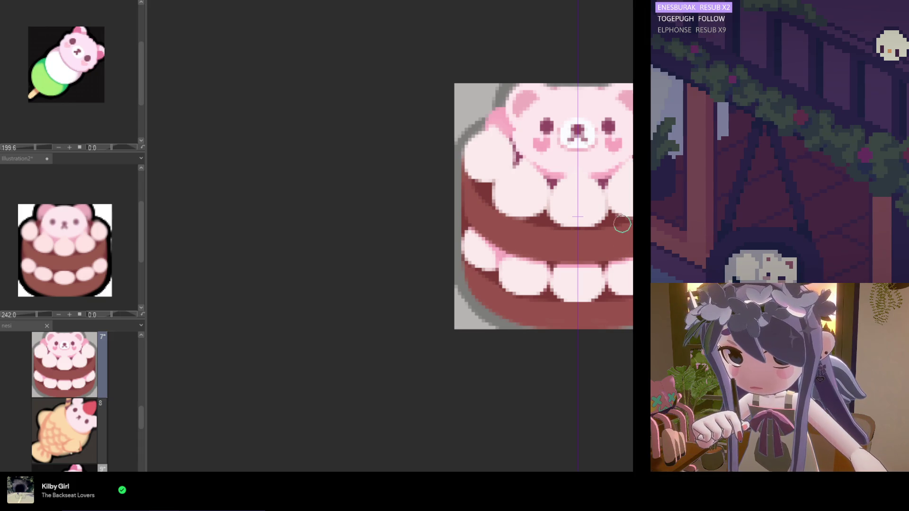
pyautogui.scroll(-2, 622, 224)
pyautogui.scroll(2, 622, 307)
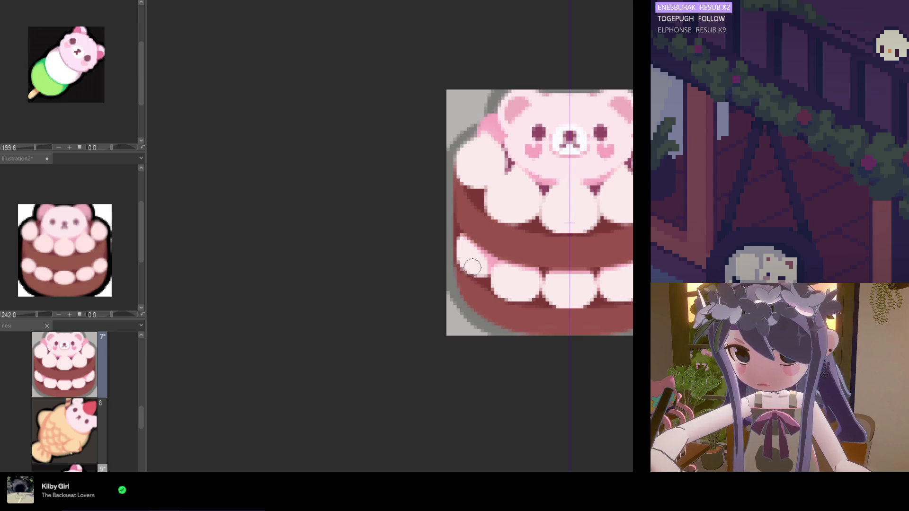
pyautogui.scroll(-3, 436, 235)
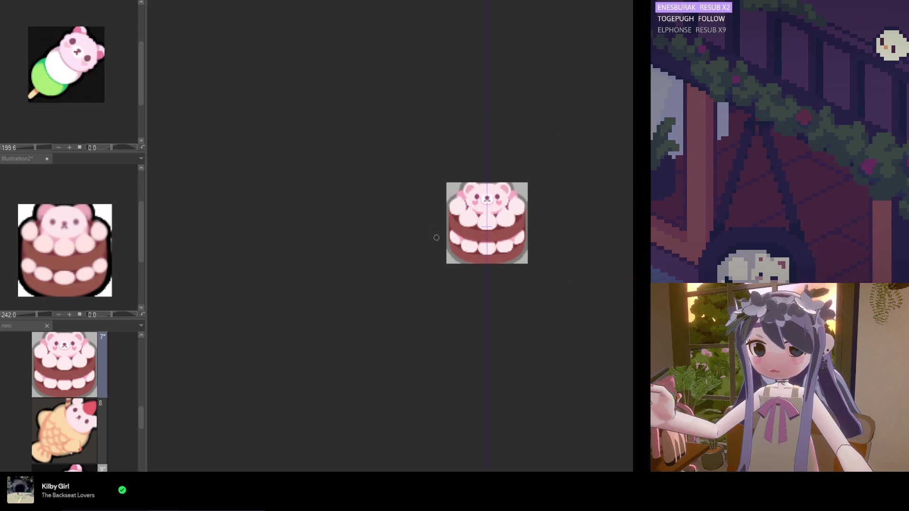
pyautogui.scroll(3, 461, 240)
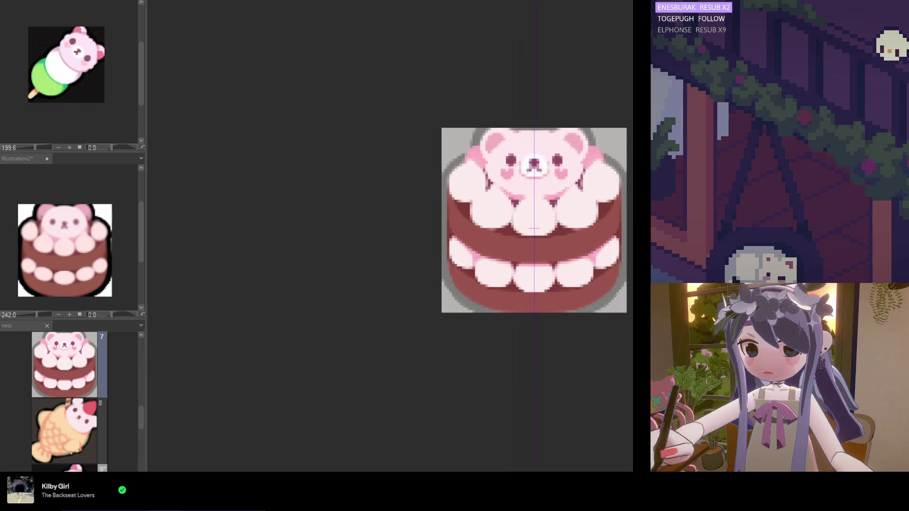
pyautogui.scroll(2, 441, 235)
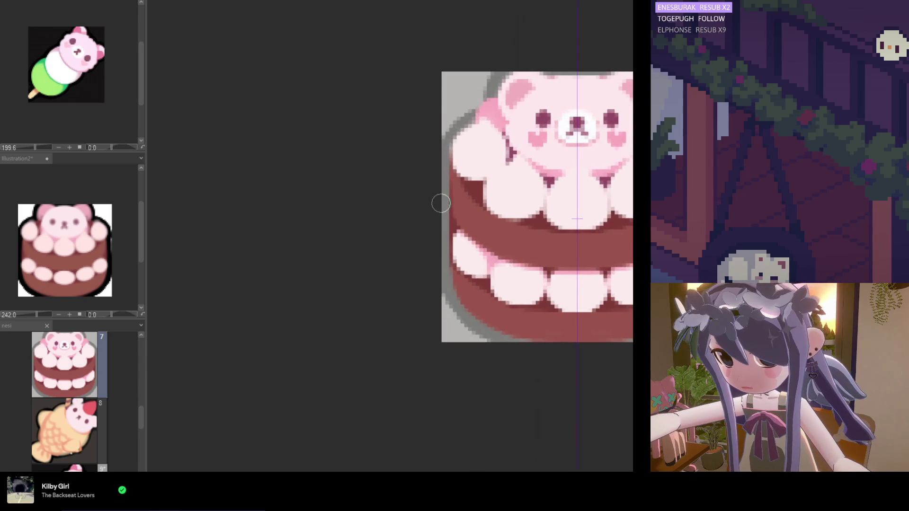